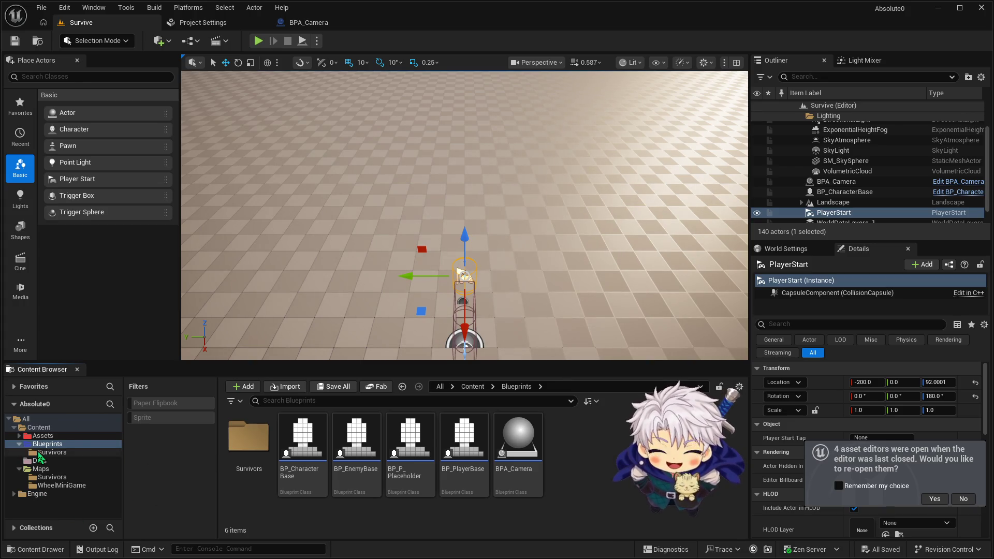
Step: Browse the Survivors, Data and Blueprints folders in the Content Browser
{"action": "left_click", "coordinate": [52, 453]}
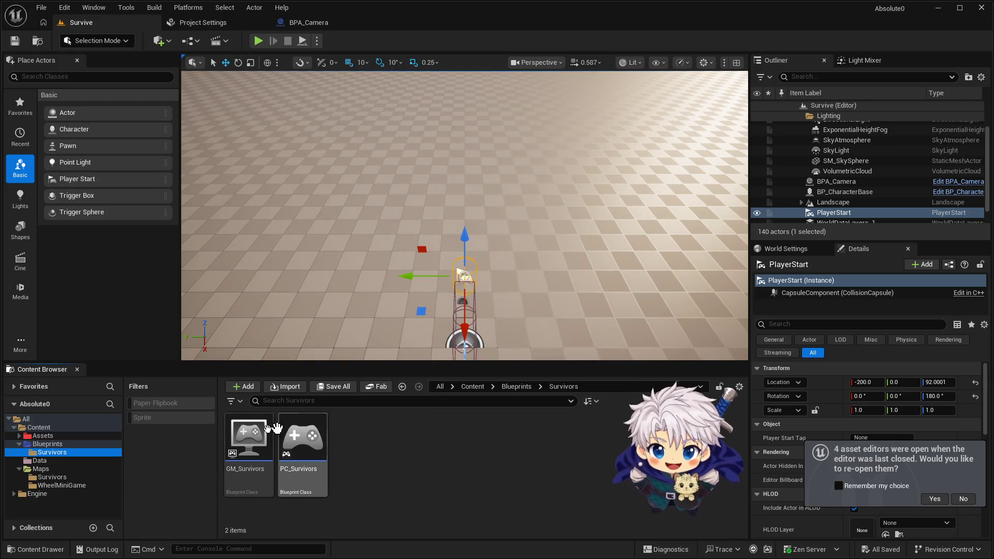
{"action": "left_click", "coordinate": [47, 444]}
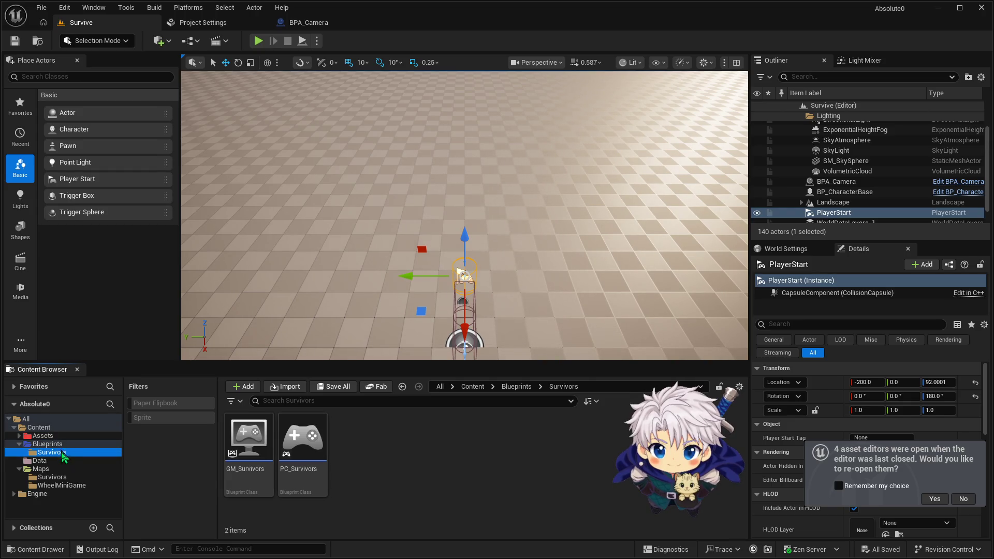
{"action": "left_click", "coordinate": [65, 462]}
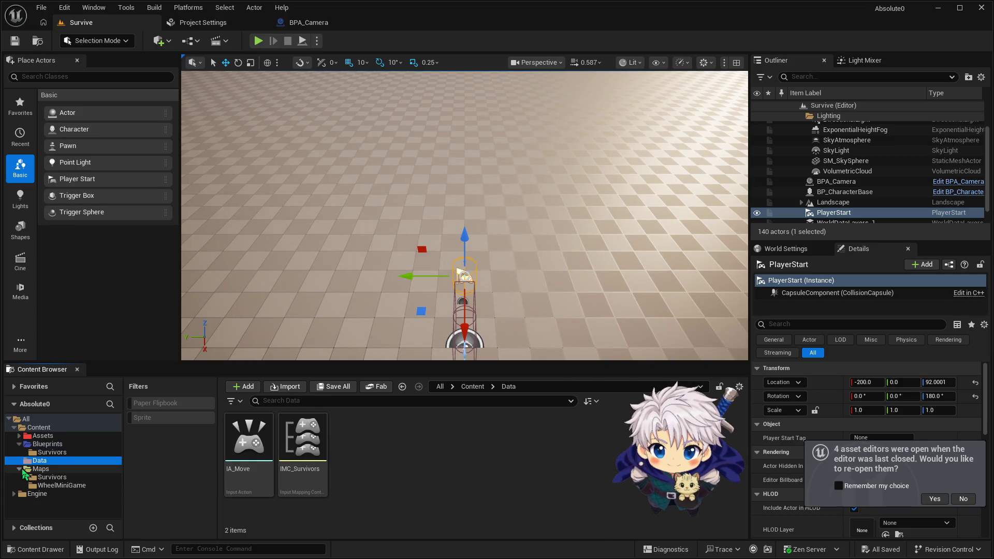
{"action": "left_click", "coordinate": [46, 452]}
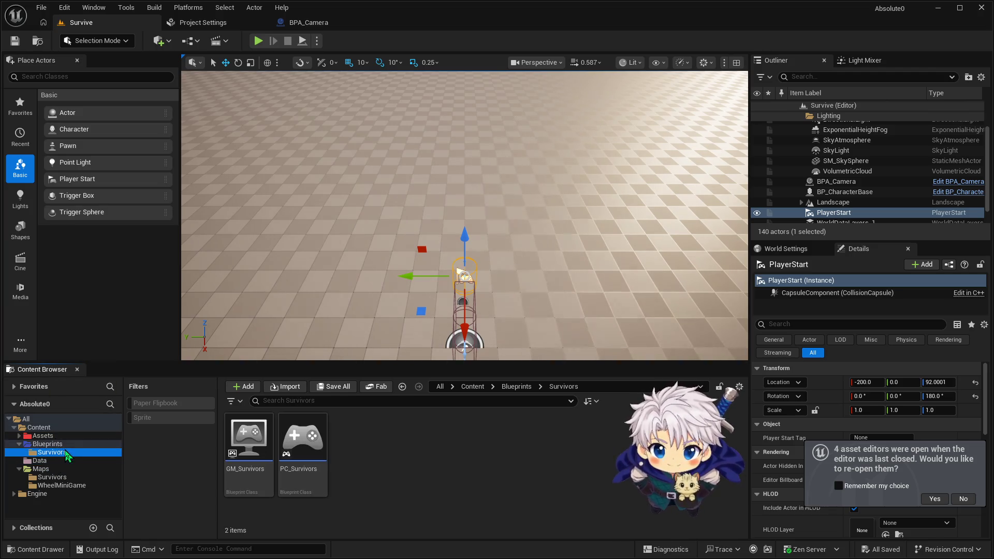
{"action": "left_click", "coordinate": [44, 445]}
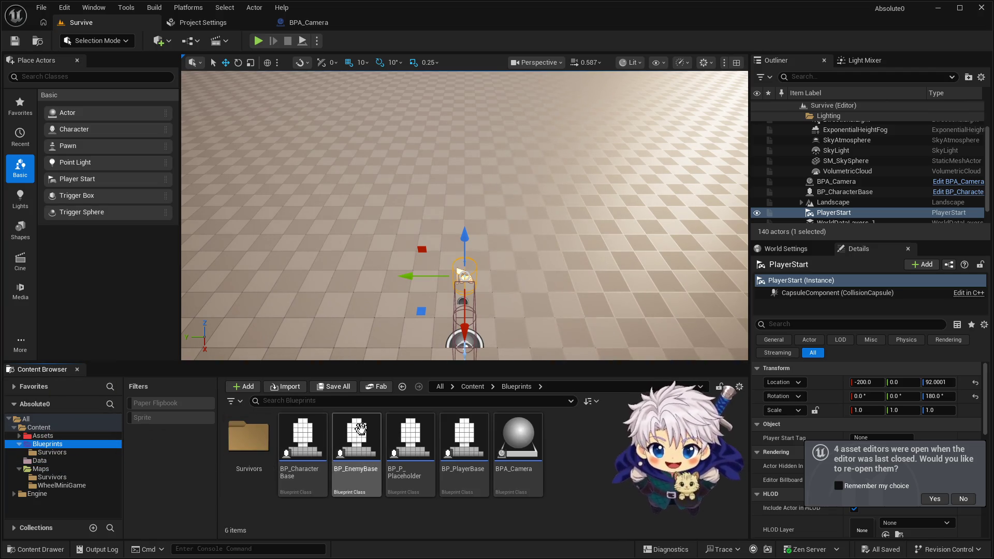
Step: Open BP_PlayerBase and bring its IA_Move movement nodes into view
{"action": "double_click", "coordinate": [464, 440]}
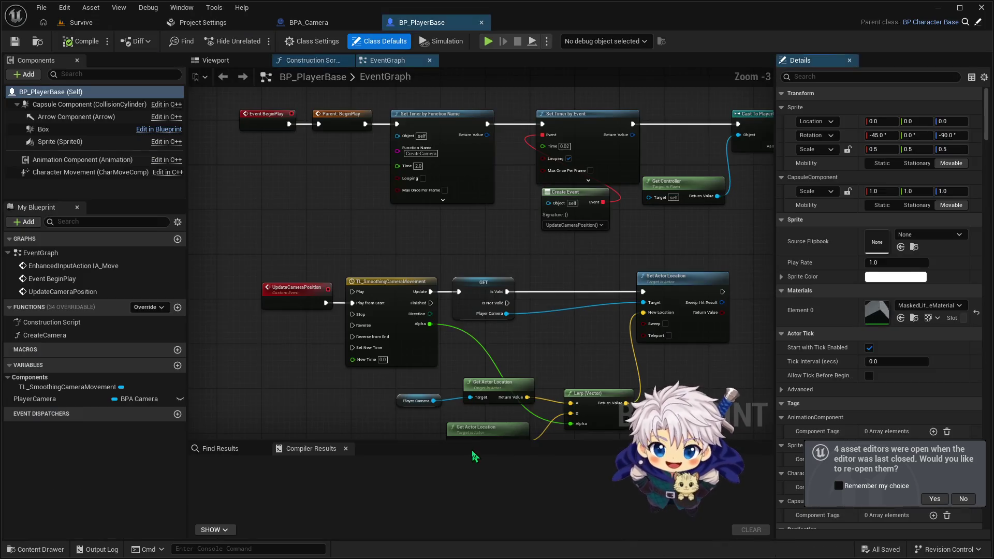
{"action": "mouse_move", "coordinate": [626, 343]}
{"action": "left_mouse_down"}
{"action": "mouse_move", "coordinate": [565, 54]}
{"action": "mouse_move", "coordinate": [611, 329]}
{"action": "left_mouse_up"}
{"action": "scroll", "coordinate": [539, 293], "scroll_direction": "up", "scroll_amount": 1}
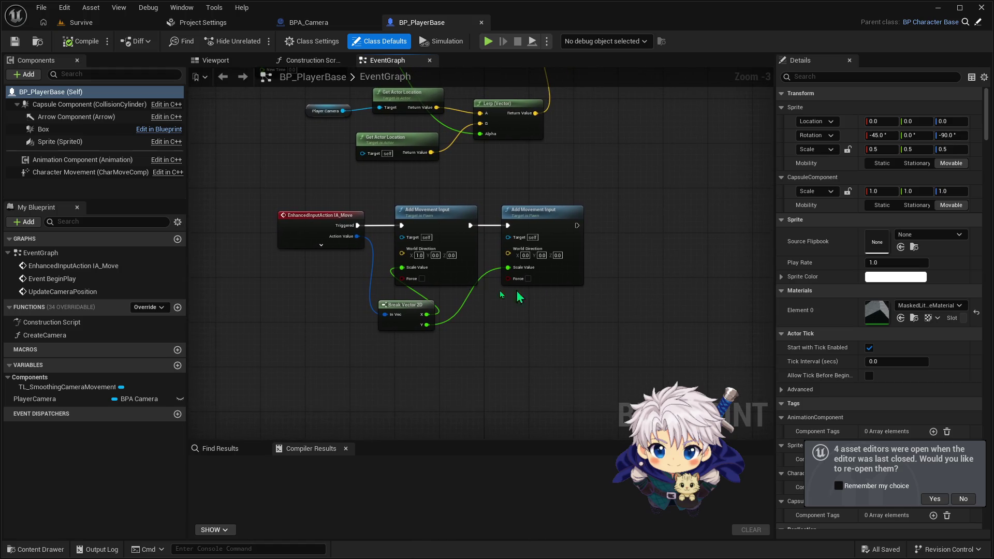
{"action": "left_click_drag", "start_coordinate": [543, 325], "coordinate": [496, 311]}
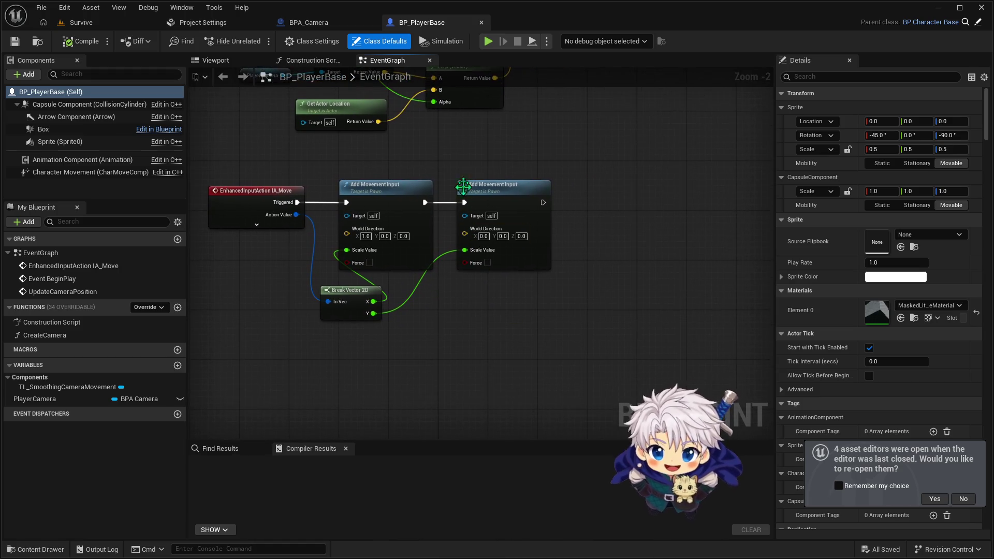
Step: Spread apart the two Add Movement Input, Break Vector 2D and IA_Move nodes
{"action": "left_click", "coordinate": [553, 199]}
{"action": "left_click_drag", "start_coordinate": [553, 200], "coordinate": [584, 200]}
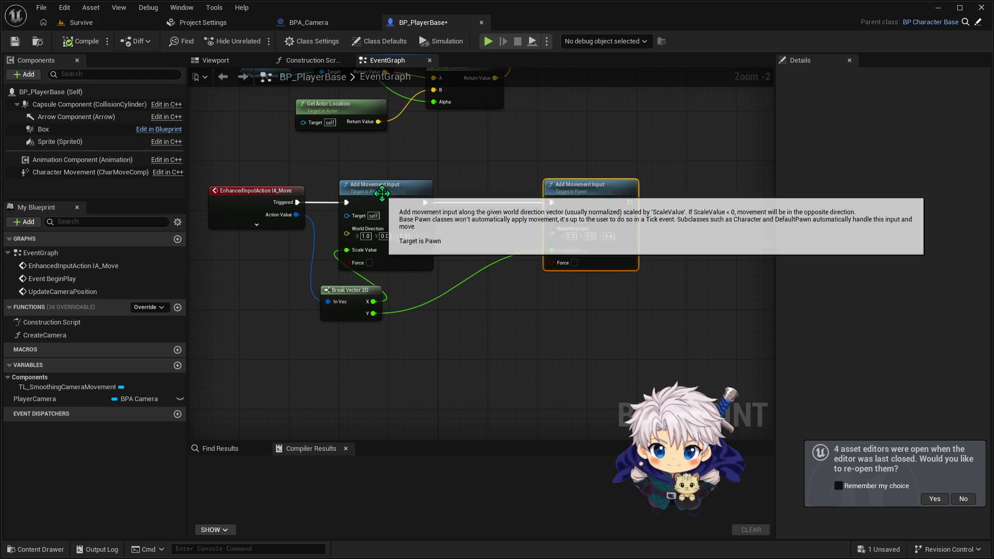
{"action": "left_click_drag", "start_coordinate": [385, 198], "coordinate": [409, 198]}
{"action": "left_click", "coordinate": [482, 260]}
{"action": "left_click_drag", "start_coordinate": [345, 296], "coordinate": [307, 289]}
{"action": "left_click_drag", "start_coordinate": [253, 190], "coordinate": [229, 190]}
{"action": "left_click_drag", "start_coordinate": [314, 291], "coordinate": [320, 278]}
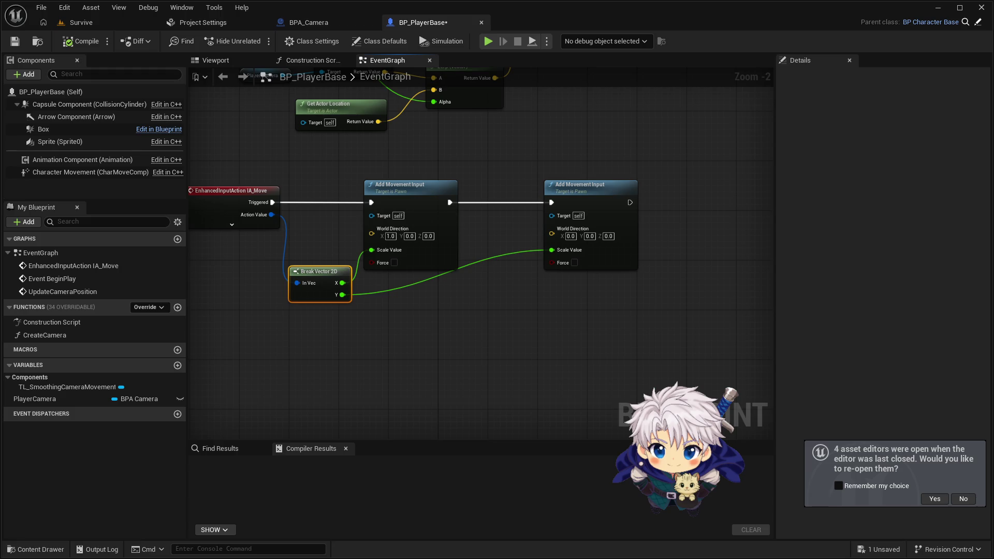
{"action": "key", "text": "super+d"}
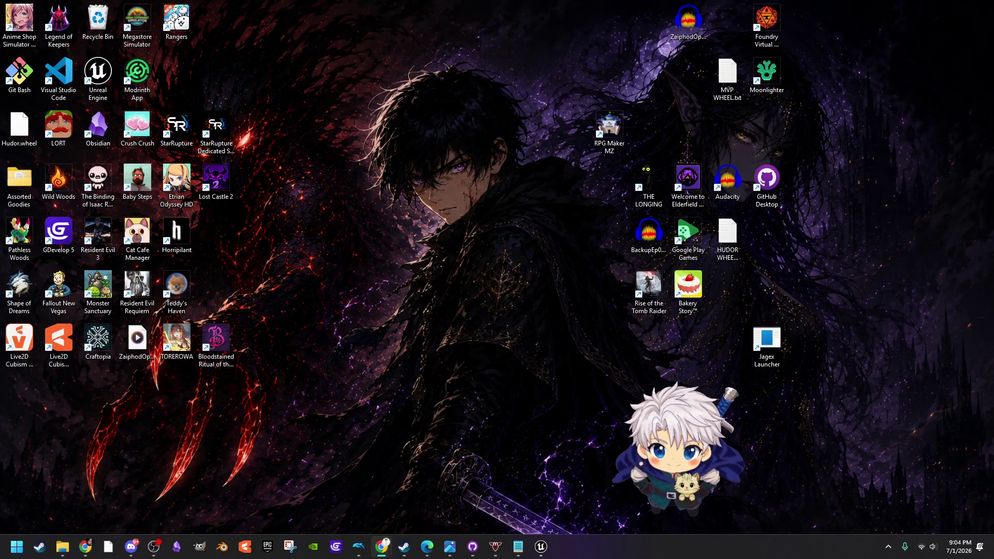
{"action": "key", "text": "super+d"}
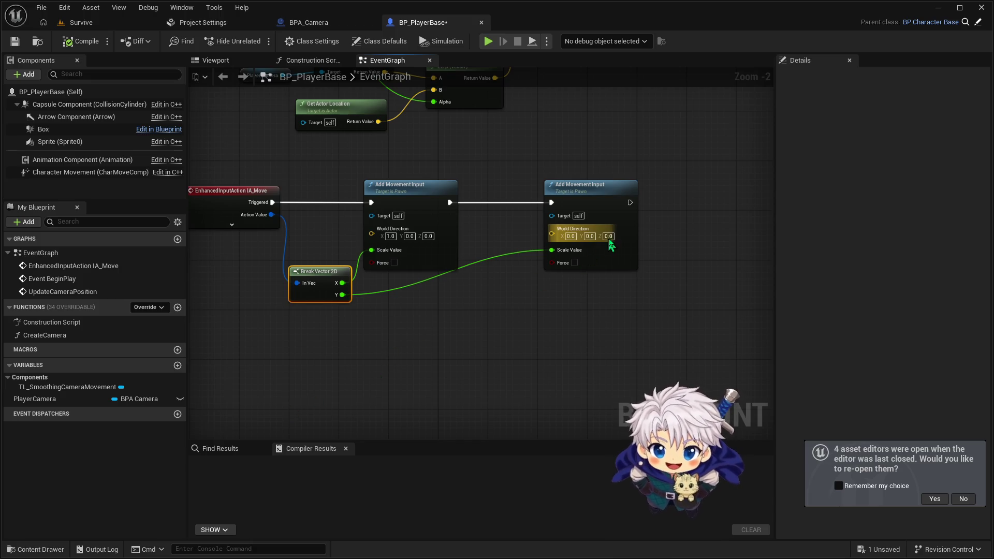
Step: Set the second Add Movement Input's World Direction Y to 1 and compile BP_PlayerBase
{"action": "left_click", "coordinate": [590, 237]}
{"action": "type", "text": "1"}
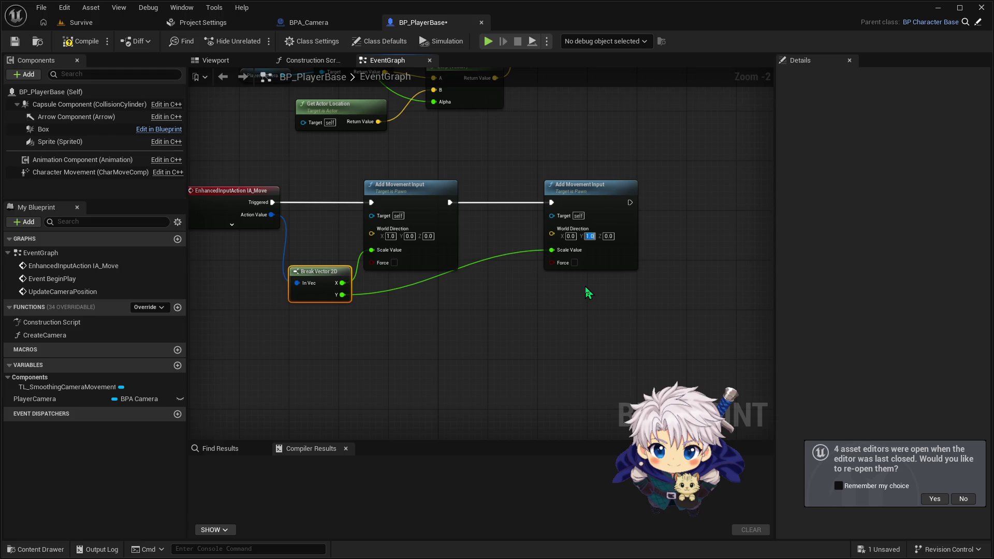
{"action": "key", "text": "Return"}
{"action": "left_click", "coordinate": [83, 42]}
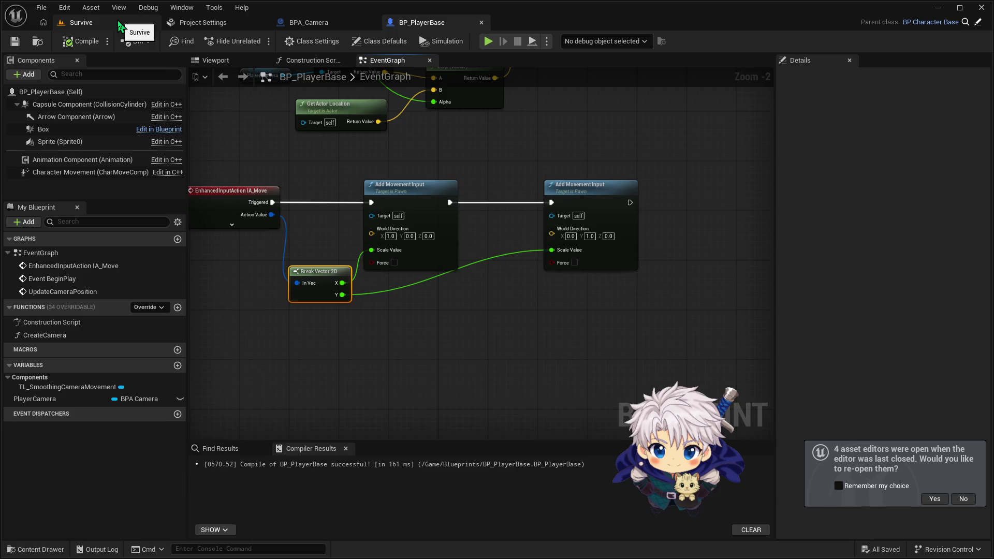
Step: Play-test the Survive level, walking the character with the WASD keys, then stop
{"action": "left_click", "coordinate": [118, 23]}
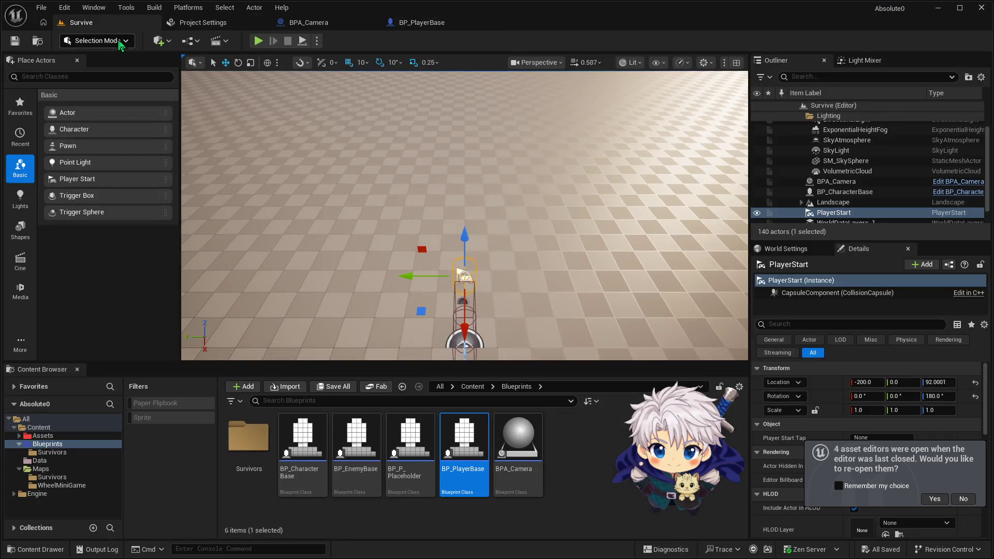
{"action": "left_click", "coordinate": [258, 41]}
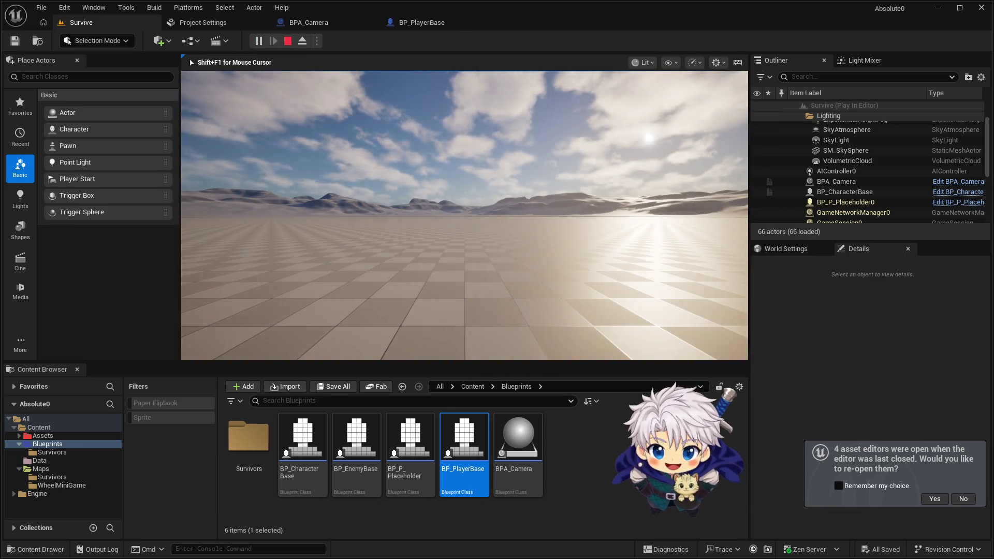
{"action": "key", "text": "a"}
{"action": "key", "text": "d"}
{"action": "key", "text": "a"}
{"action": "key", "text": "w"}
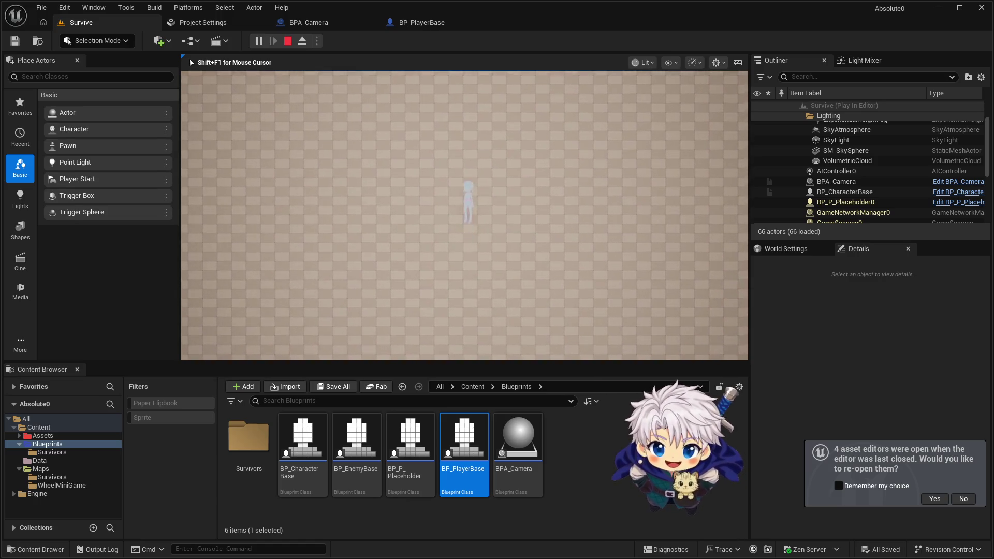
{"action": "key", "text": "a"}
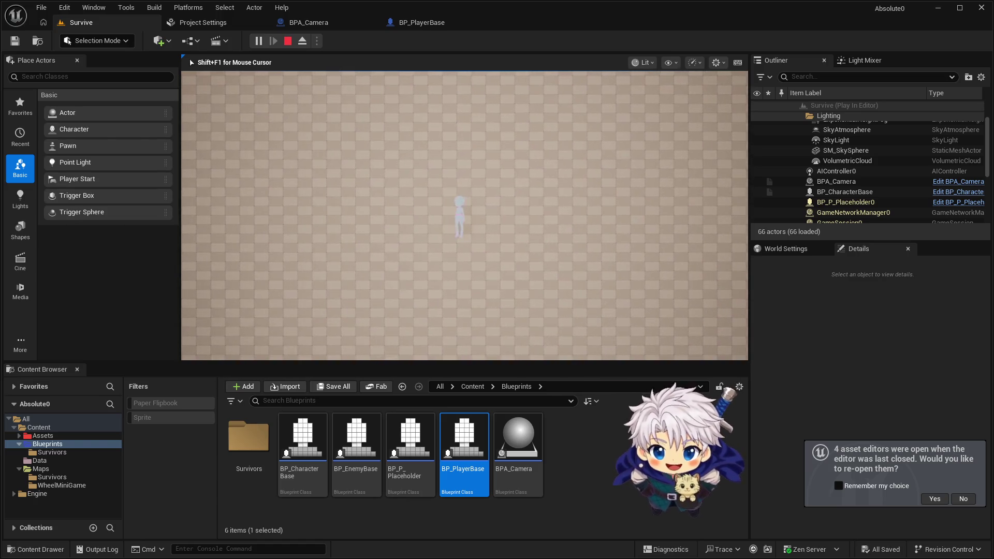
{"action": "key", "text": "a"}
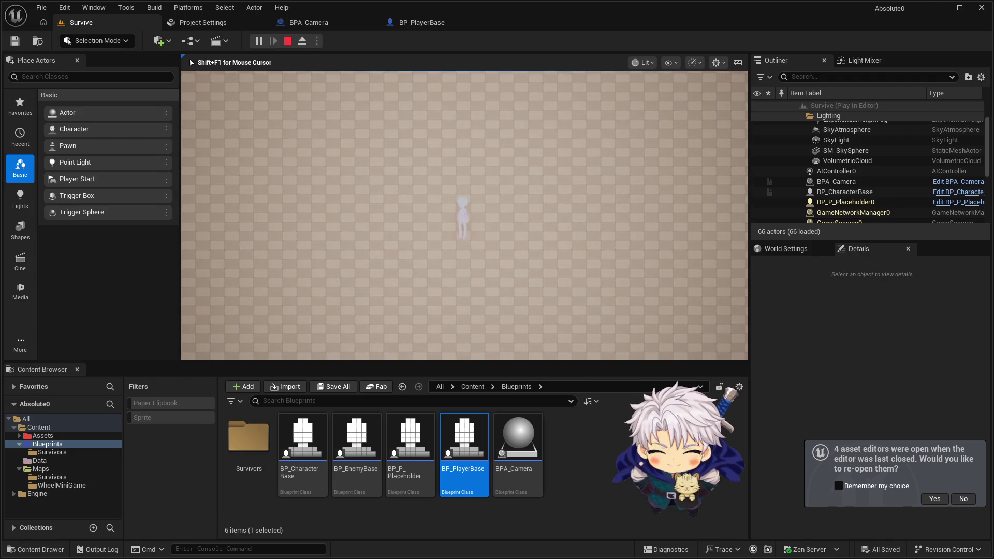
{"action": "key", "text": "Escape"}
{"action": "left_click", "coordinate": [311, 22]}
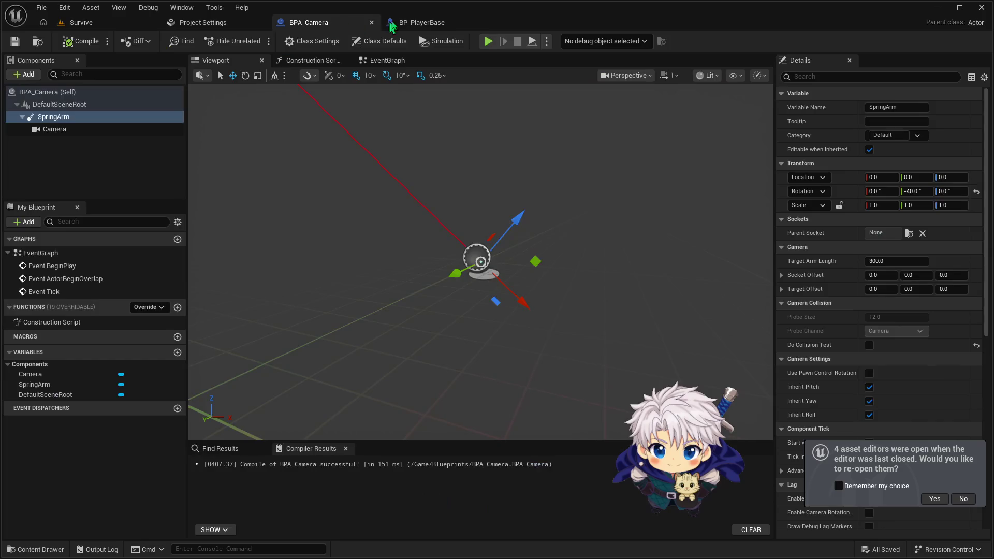
Step: Rewire Break Vector 2D X and Y into the Add Movement Input Scale Value pins and compile
{"action": "left_click", "coordinate": [422, 22]}
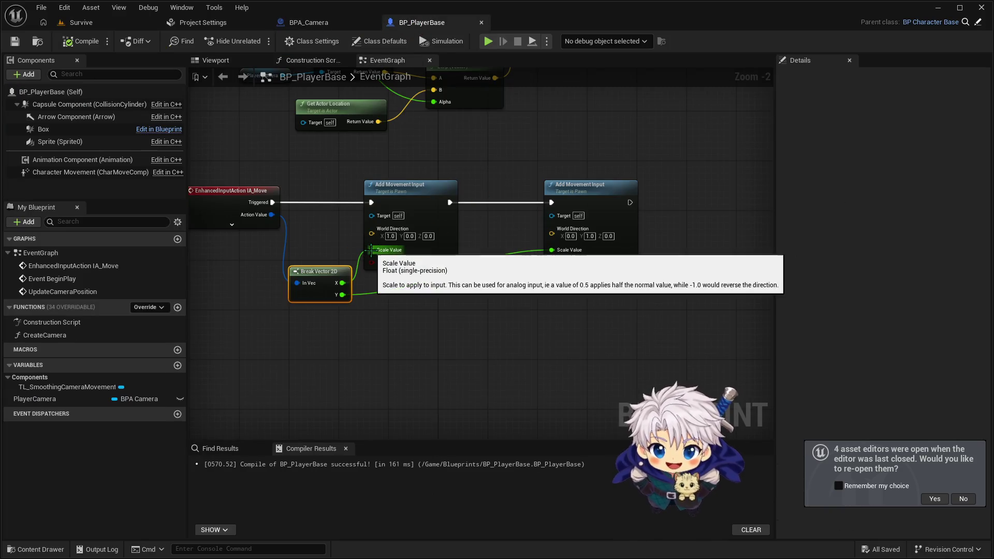
{"action": "left_click_drag", "start_coordinate": [371, 250], "coordinate": [552, 250]}
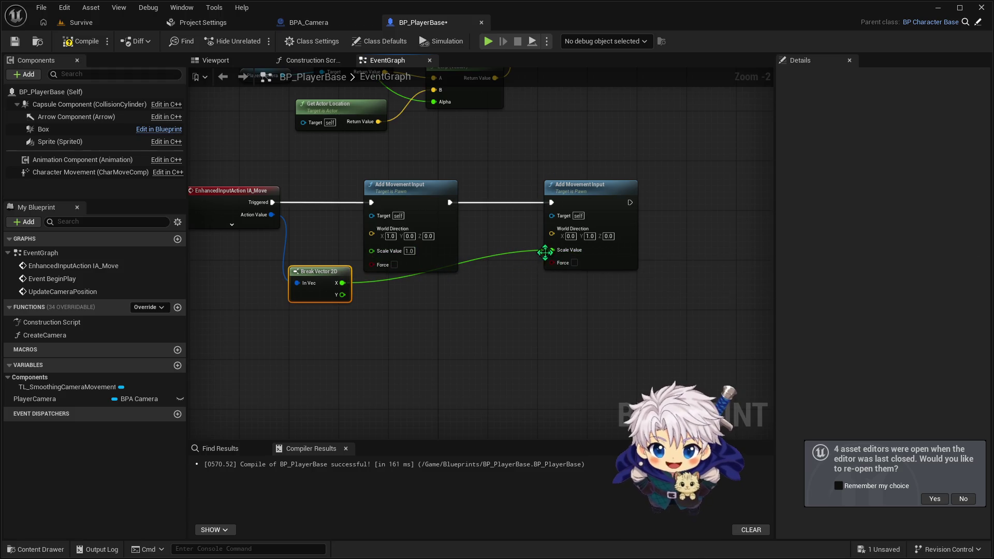
{"action": "mouse_move", "coordinate": [353, 293]}
{"action": "left_mouse_down"}
{"action": "mouse_move", "coordinate": [389, 251]}
{"action": "mouse_move", "coordinate": [372, 251]}
{"action": "left_mouse_up"}
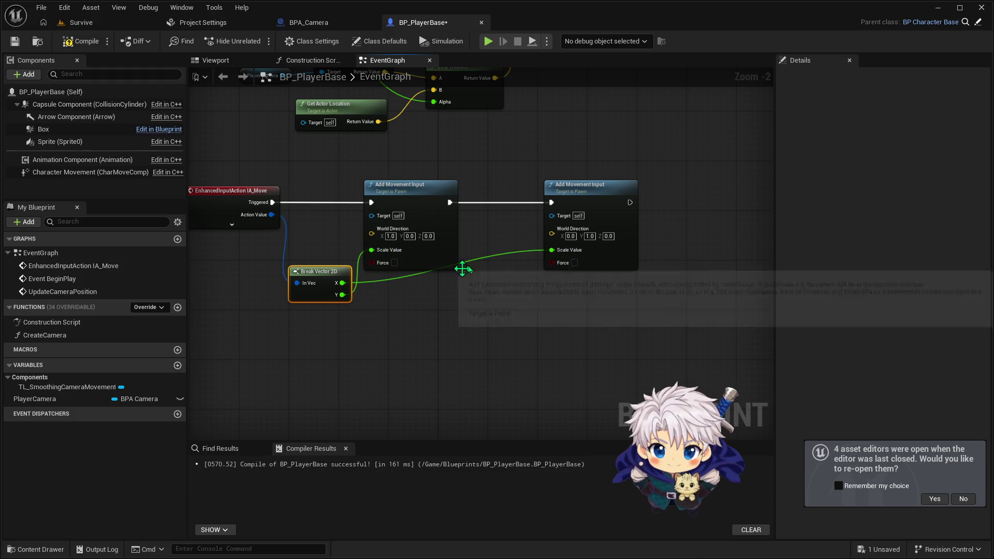
{"action": "left_click", "coordinate": [80, 39]}
Step: Play-test the new wiring in the Survive level with the WASD keys
{"action": "left_click", "coordinate": [82, 22]}
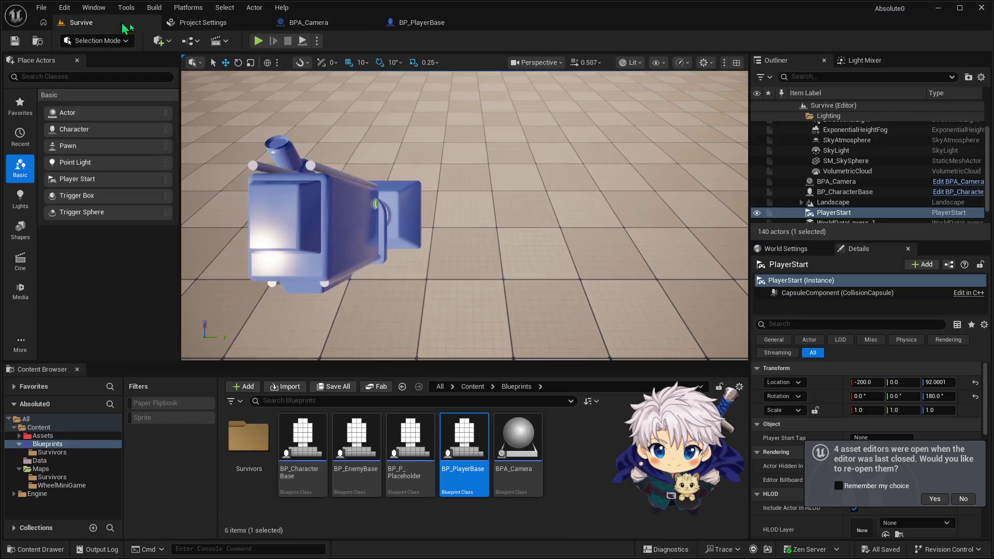
{"action": "key", "text": "alt+p"}
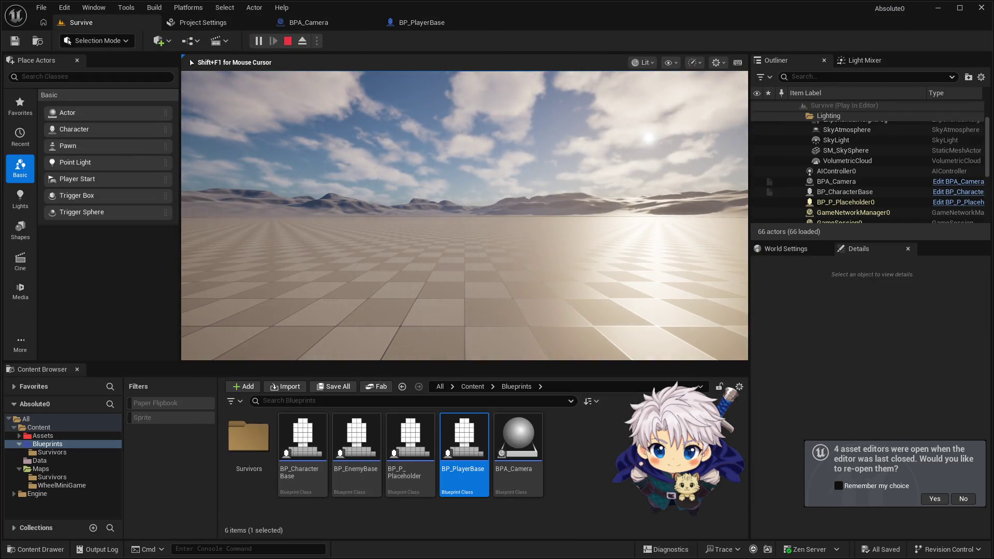
{"action": "key", "text": "a"}
{"action": "key", "text": "d"}
{"action": "key", "text": "a"}
{"action": "key", "text": "w"}
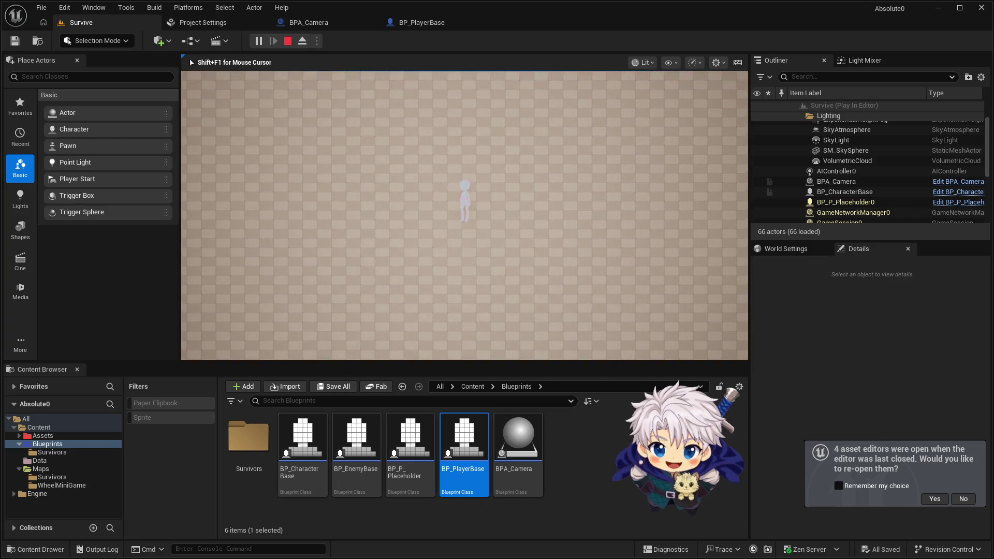
{"action": "key", "text": "Escape"}
{"action": "left_click", "coordinate": [390, 24]}
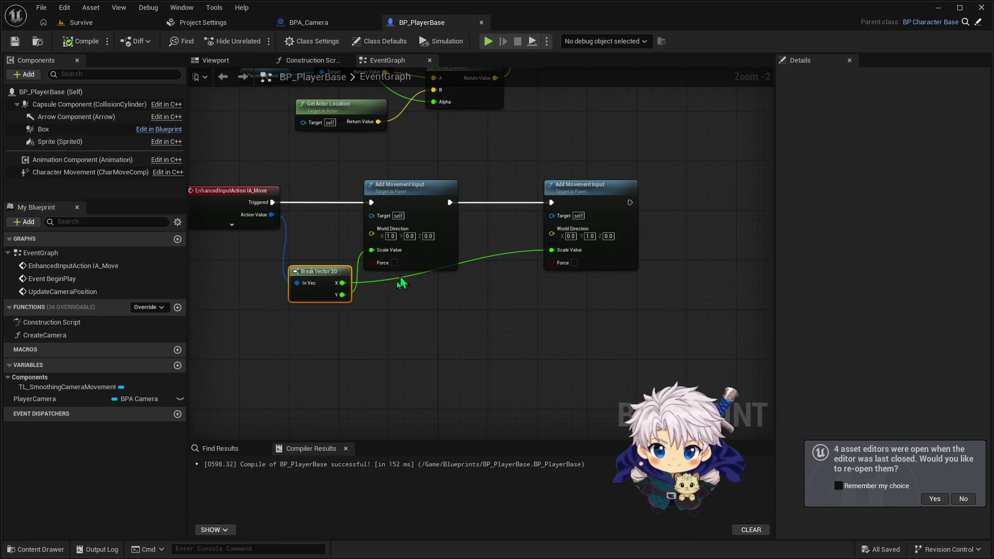
Step: Reroute the X wire and set the first node's World Direction X and second's Y to -1
{"action": "mouse_move", "coordinate": [342, 283]}
{"action": "left_mouse_down"}
{"action": "mouse_move", "coordinate": [374, 253]}
{"action": "mouse_move", "coordinate": [444, 291]}
{"action": "mouse_move", "coordinate": [342, 283]}
{"action": "mouse_move", "coordinate": [371, 250]}
{"action": "left_mouse_up"}
{"action": "double_click", "coordinate": [390, 236]}
{"action": "type", "text": "-1"}
{"action": "key", "text": "Return"}
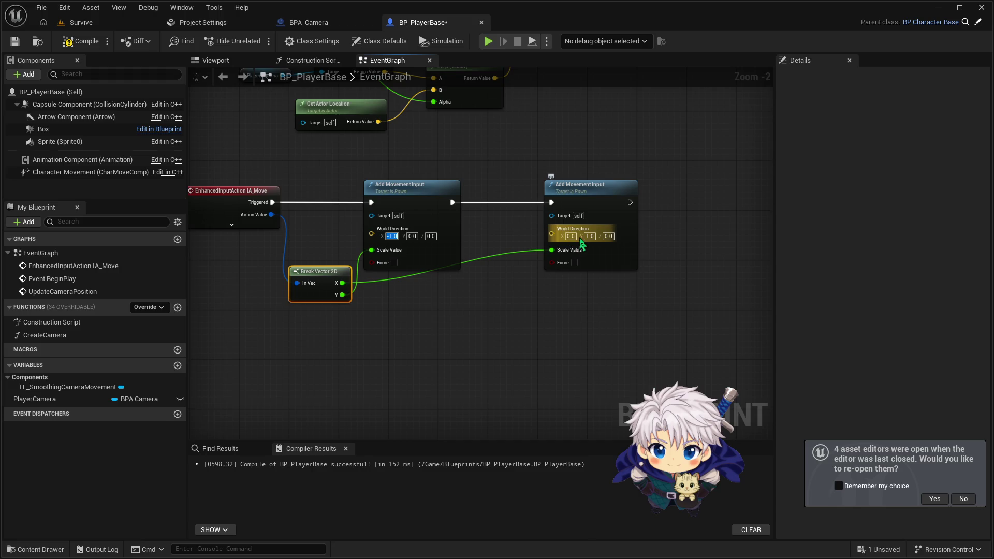
{"action": "type", "text": "-1"}
{"action": "key", "text": "Return"}
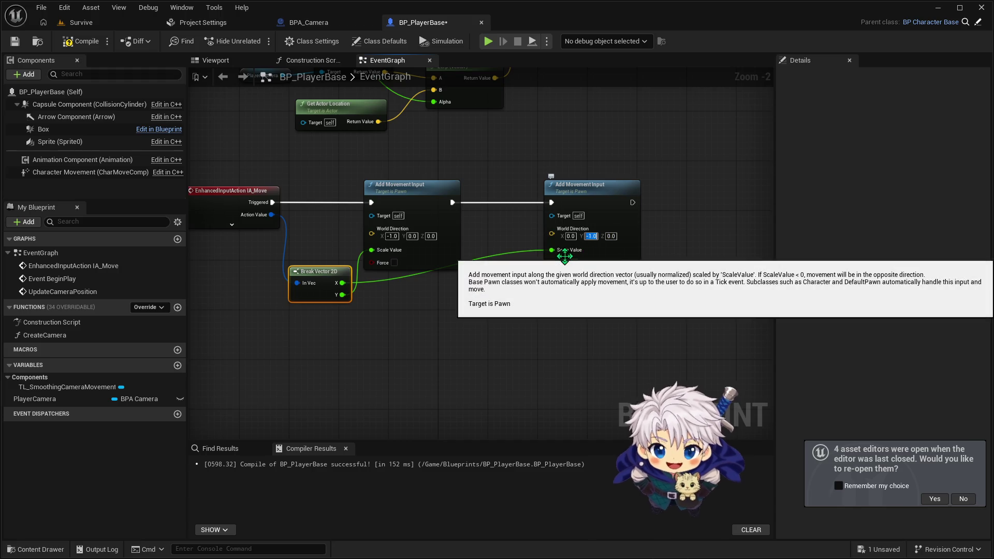
Step: Play-test the inverted movement directions in the Survive level, then return to BP_PlayerBase's graph
{"action": "left_click", "coordinate": [81, 22]}
{"action": "left_click", "coordinate": [258, 41]}
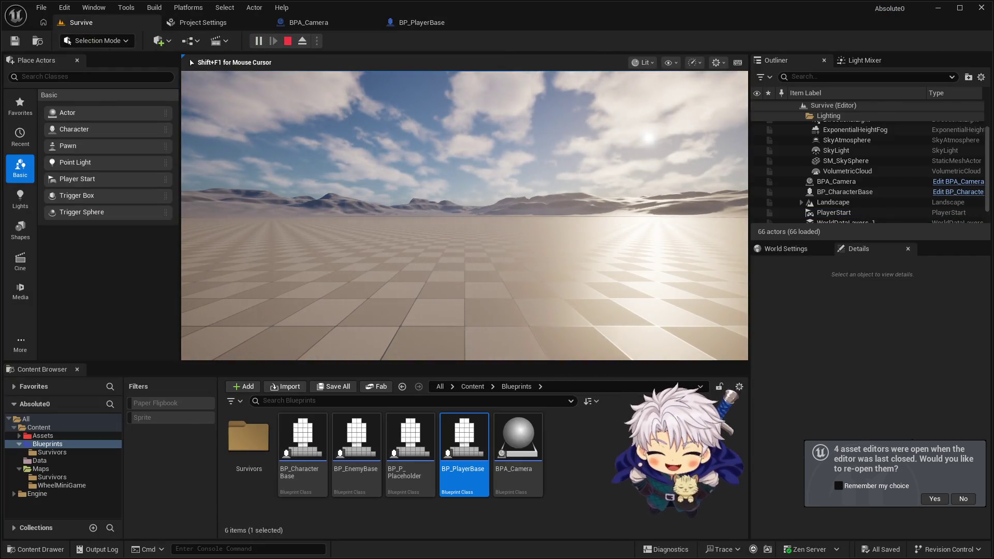
{"action": "key", "text": "w"}
{"action": "key", "text": "a"}
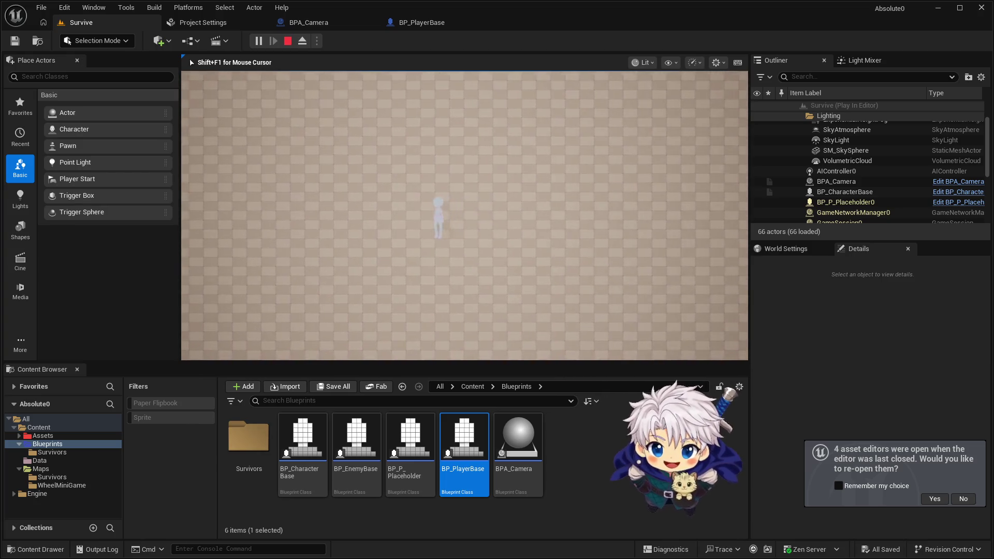
{"action": "key", "text": "d"}
{"action": "key", "text": "w"}
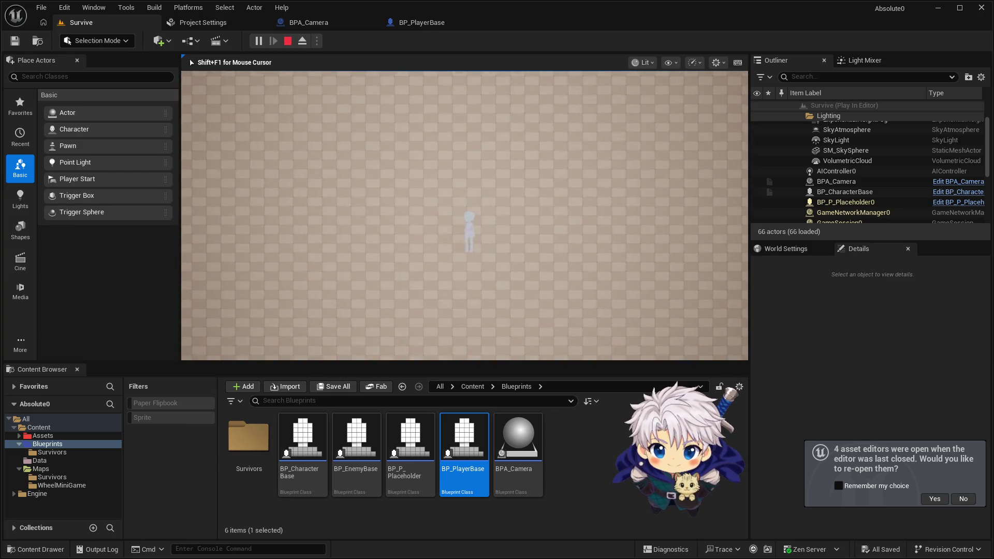
{"action": "key", "text": "a"}
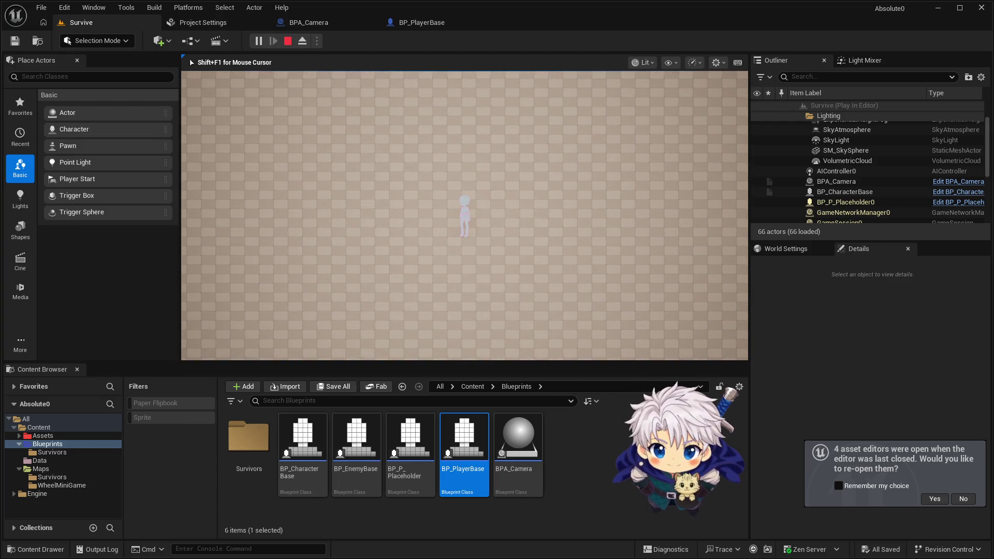
{"action": "key", "text": "Escape"}
{"action": "left_click", "coordinate": [307, 21]}
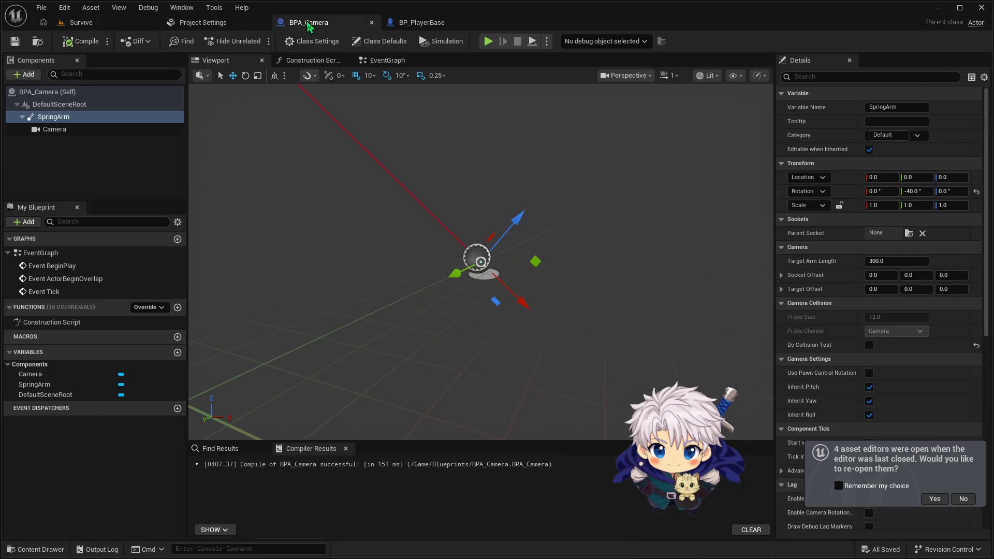
{"action": "left_click", "coordinate": [431, 26]}
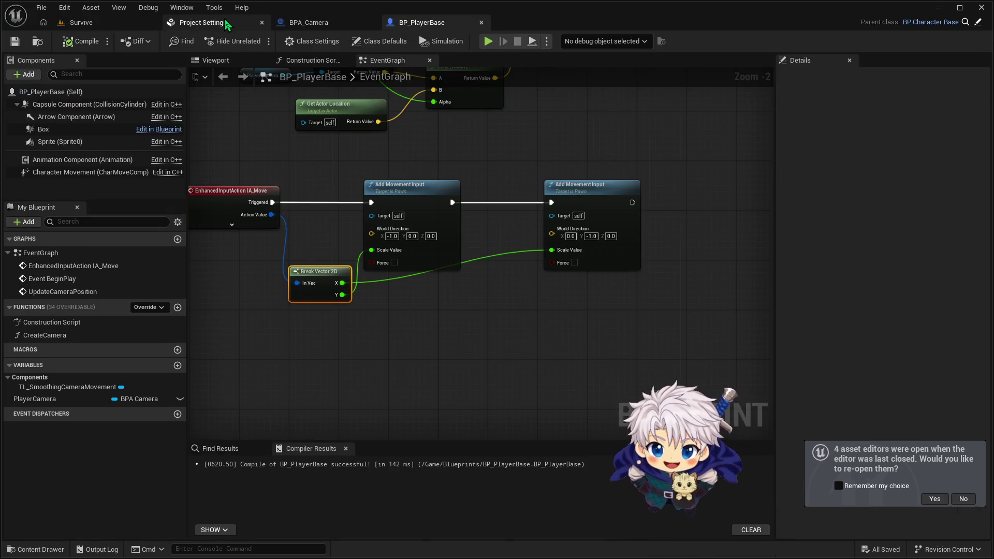
Step: Return to the Survive level and frame the DirectionalLight in the viewport
{"action": "left_click", "coordinate": [226, 24]}
{"action": "left_click", "coordinate": [317, 23]}
{"action": "left_click", "coordinate": [430, 23]}
{"action": "left_click", "coordinate": [124, 26]}
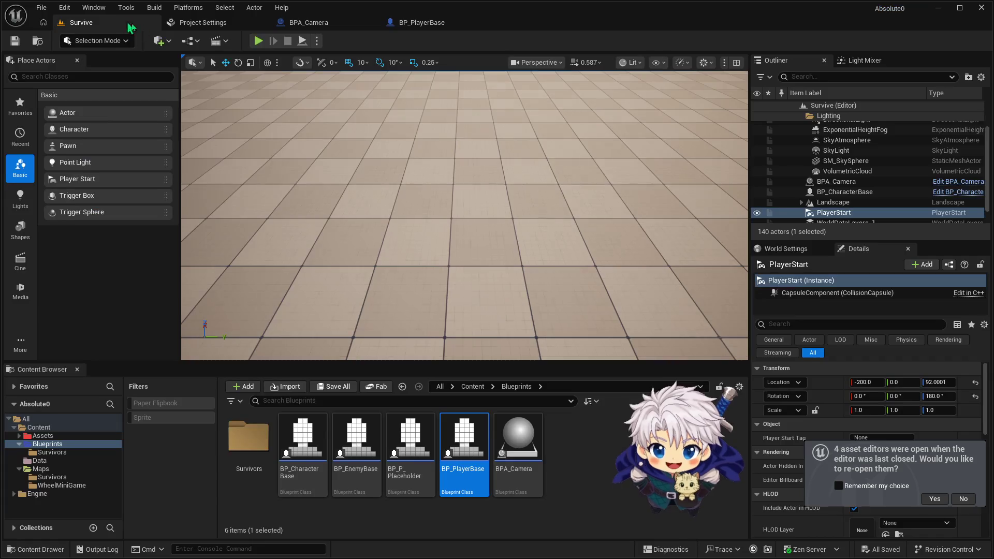
{"action": "scroll", "coordinate": [854, 176], "scroll_direction": "down", "scroll_amount": 1}
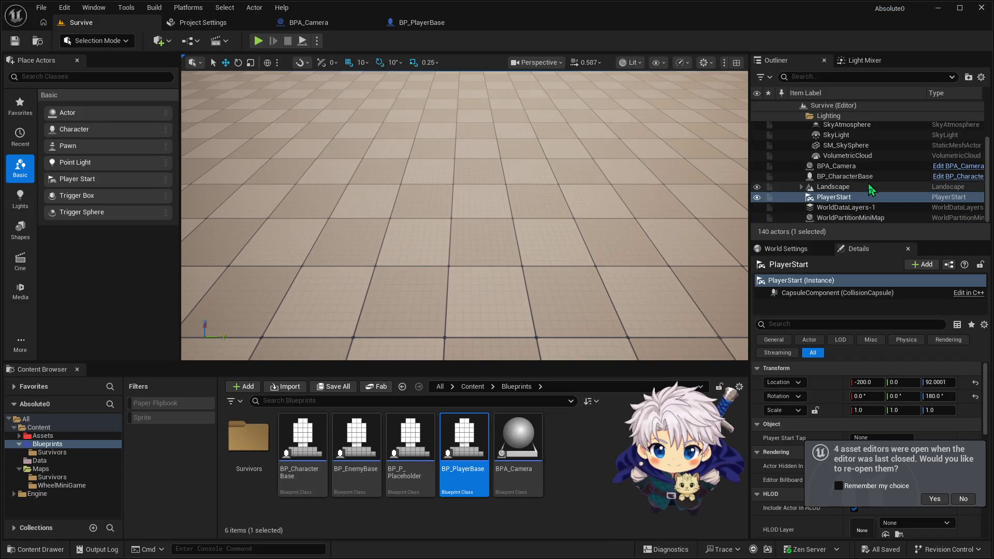
{"action": "scroll", "coordinate": [872, 190], "scroll_direction": "up", "scroll_amount": 3}
{"action": "double_click", "coordinate": [846, 137]}
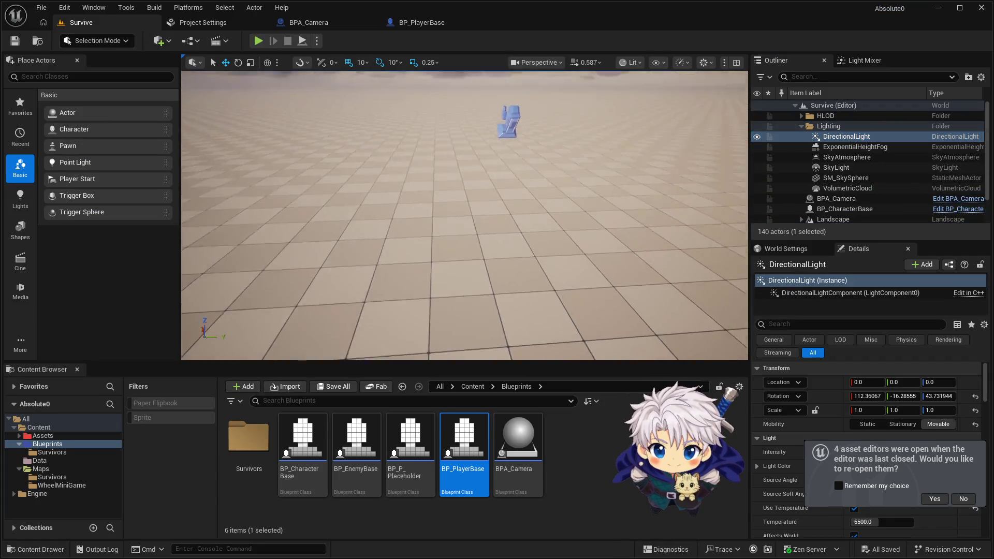
{"action": "left_click_drag", "start_coordinate": [621, 155], "coordinate": [733, 145]}
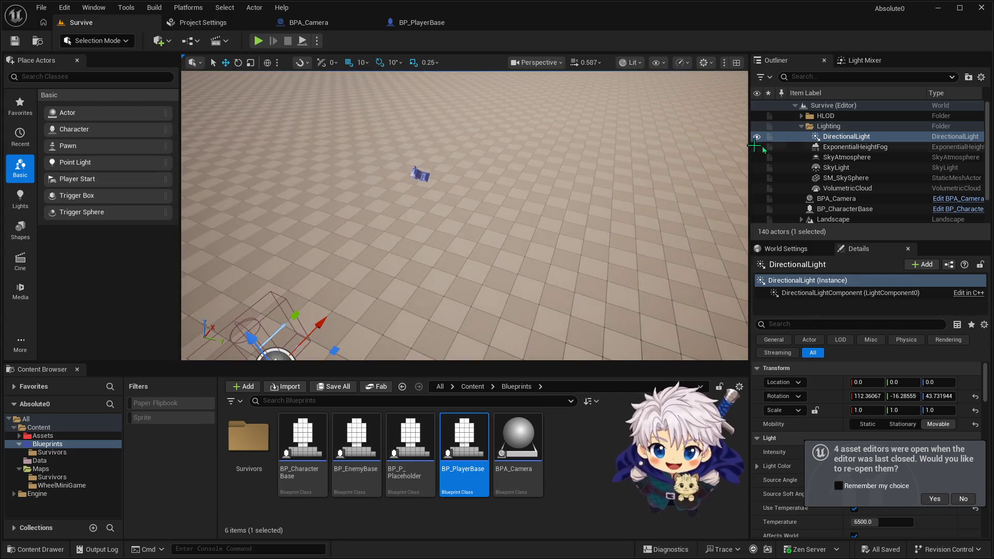
{"action": "double_click", "coordinate": [855, 137]}
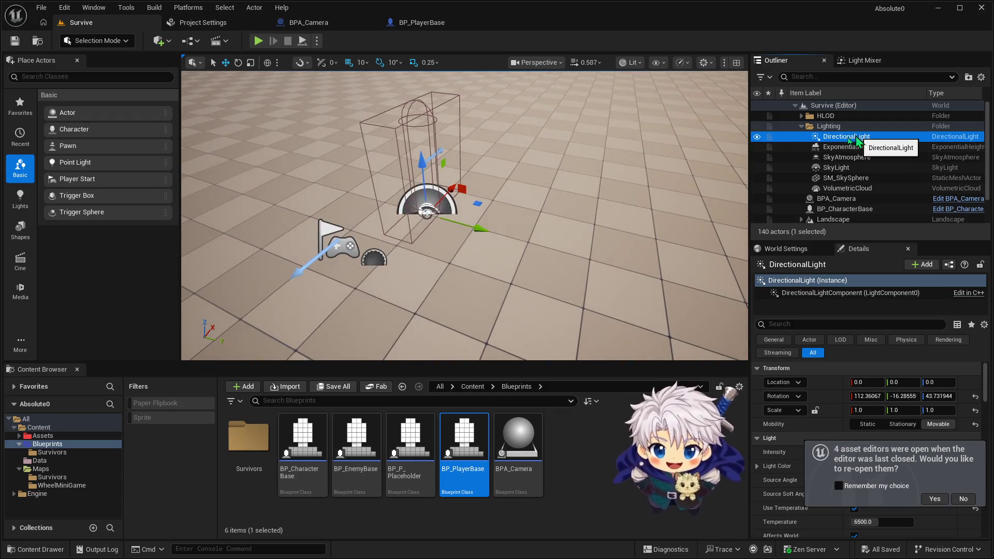
Step: Raise the DirectionalLight to height 220 and turn it 90 degrees about its vertical axis
{"action": "left_click_drag", "start_coordinate": [423, 166], "coordinate": [418, 57]}
{"action": "mouse_move", "coordinate": [484, 160]}
{"action": "left_mouse_down"}
{"action": "mouse_move", "coordinate": [483, 98]}
{"action": "mouse_move", "coordinate": [539, 99]}
{"action": "mouse_move", "coordinate": [539, 195]}
{"action": "left_mouse_up"}
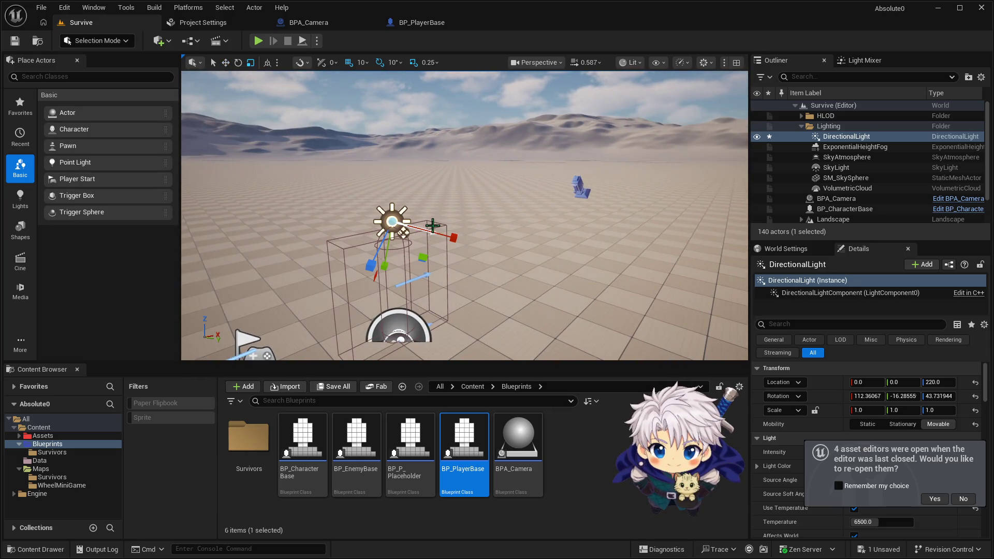
{"action": "left_click", "coordinate": [849, 137]}
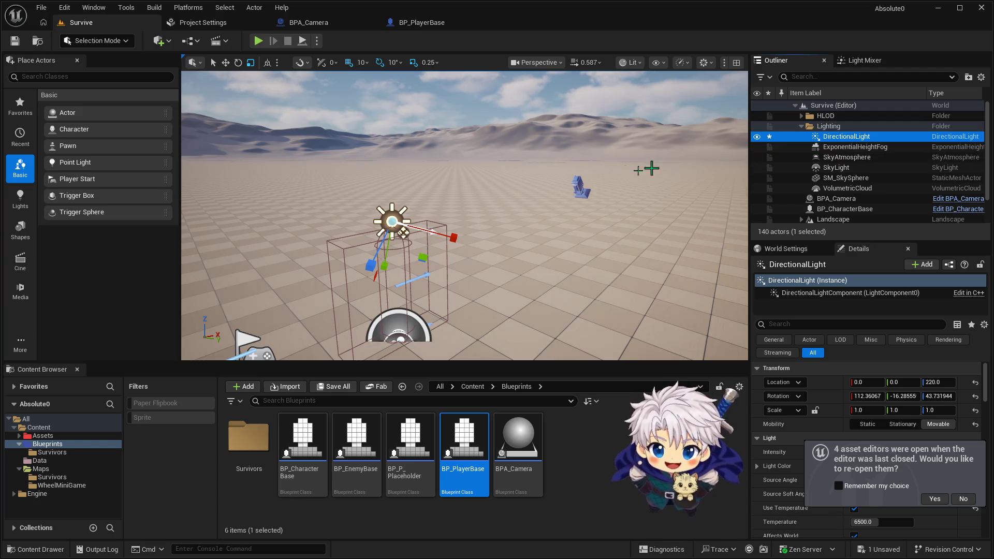
{"action": "key", "text": "e"}
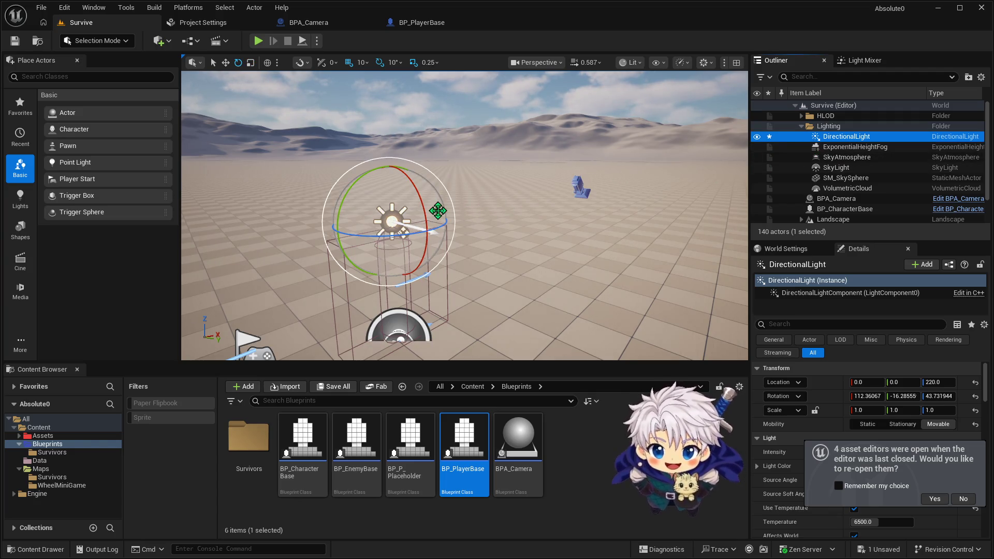
{"action": "key", "text": "w"}
{"action": "key", "text": "e"}
{"action": "mouse_move", "coordinate": [402, 234]}
{"action": "left_mouse_down"}
{"action": "mouse_move", "coordinate": [448, 233]}
{"action": "mouse_move", "coordinate": [302, 249]}
{"action": "mouse_move", "coordinate": [422, 251]}
{"action": "mouse_move", "coordinate": [413, 252]}
{"action": "left_mouse_up"}
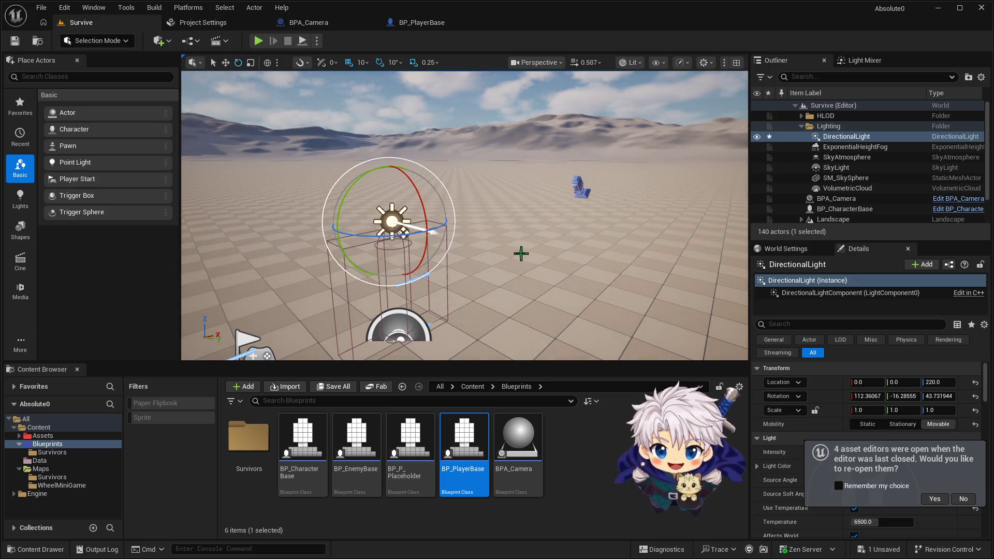
Step: Select the BPA_Camera actor in the level and delete it
{"action": "mouse_move", "coordinate": [531, 247]}
{"action": "left_mouse_down"}
{"action": "mouse_move", "coordinate": [510, 246]}
{"action": "mouse_move", "coordinate": [549, 239]}
{"action": "mouse_move", "coordinate": [533, 239]}
{"action": "left_mouse_up"}
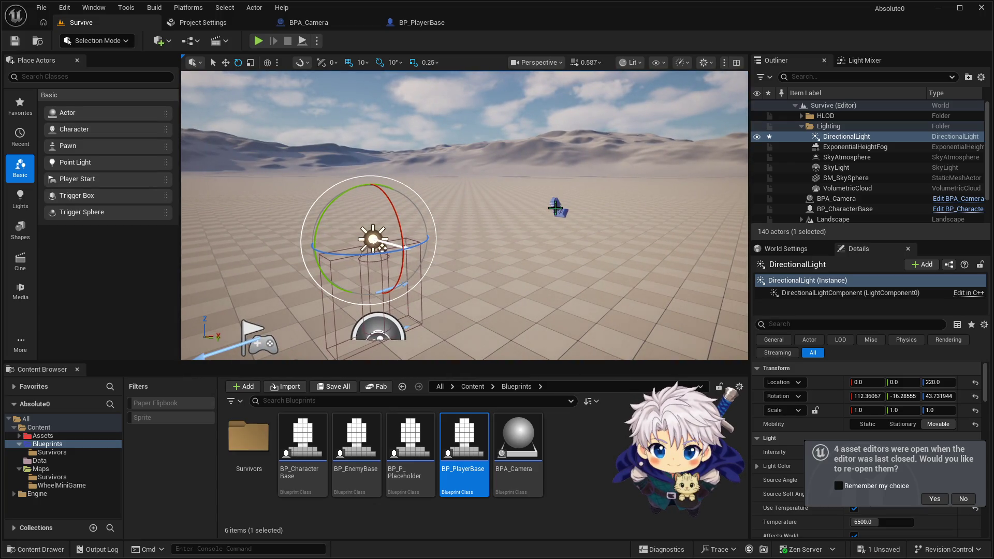
{"action": "left_click", "coordinate": [555, 208]}
{"action": "left_click_drag", "start_coordinate": [555, 208], "coordinate": [562, 208]}
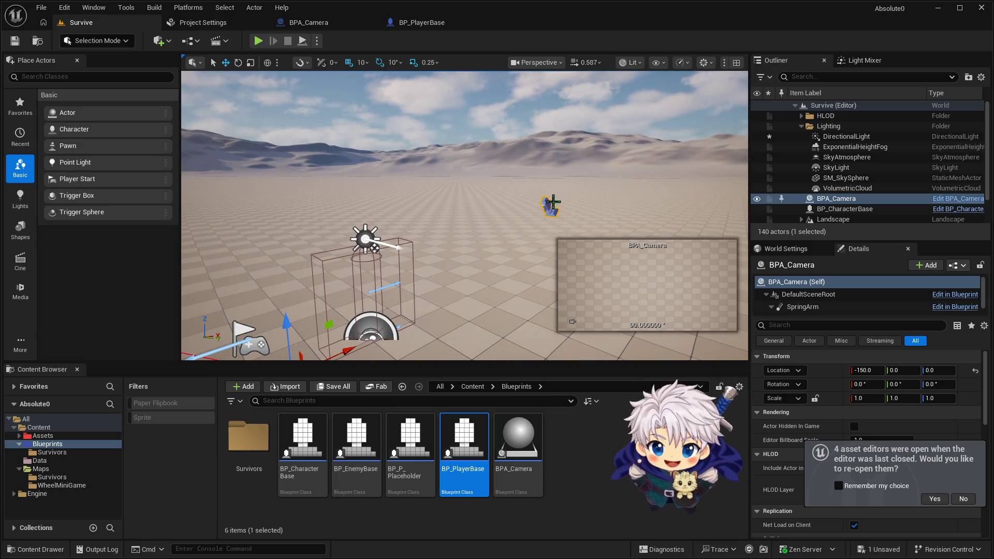
{"action": "key", "text": "Delete"}
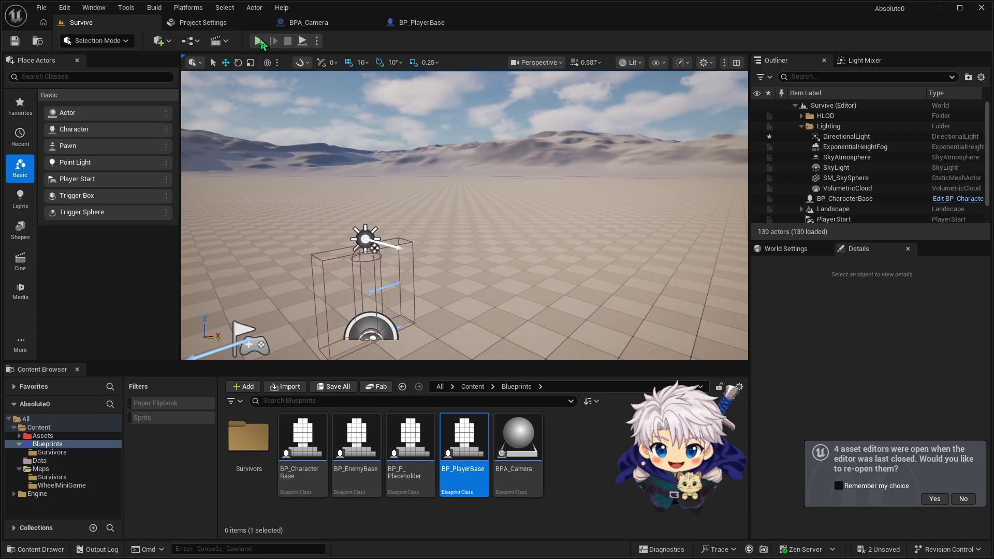
Step: Run a quick play test of the Survive level
{"action": "key", "text": "alt+p"}
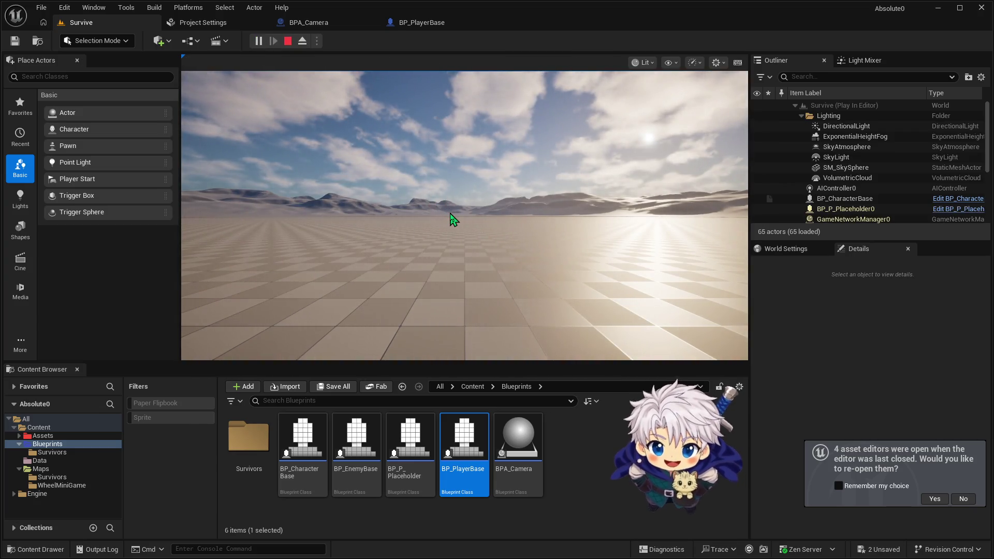
{"action": "left_click", "coordinate": [472, 229]}
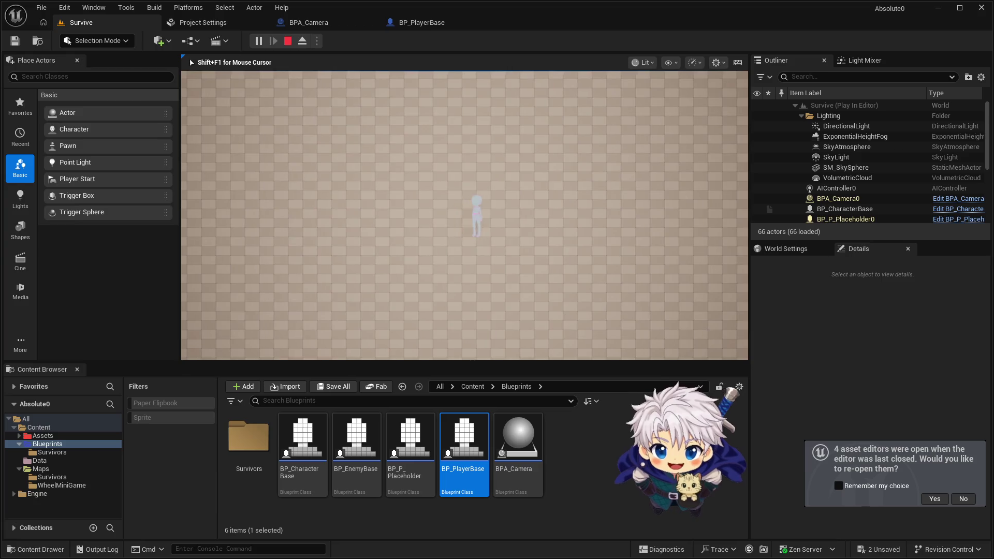
{"action": "key", "text": "Escape"}
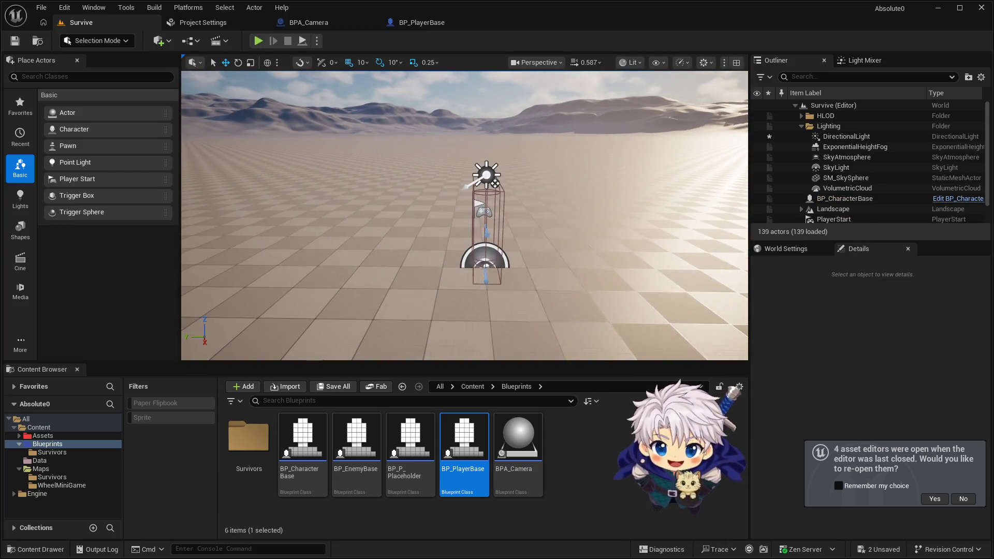
Step: Place and delete a BP_PlayerBase actor, then drop a BP_P_Placeholder beside the player start
{"action": "mouse_move", "coordinate": [464, 438]}
{"action": "left_mouse_down"}
{"action": "mouse_move", "coordinate": [443, 344]}
{"action": "mouse_move", "coordinate": [402, 244]}
{"action": "mouse_move", "coordinate": [357, 253]}
{"action": "mouse_move", "coordinate": [357, 275]}
{"action": "left_mouse_up"}
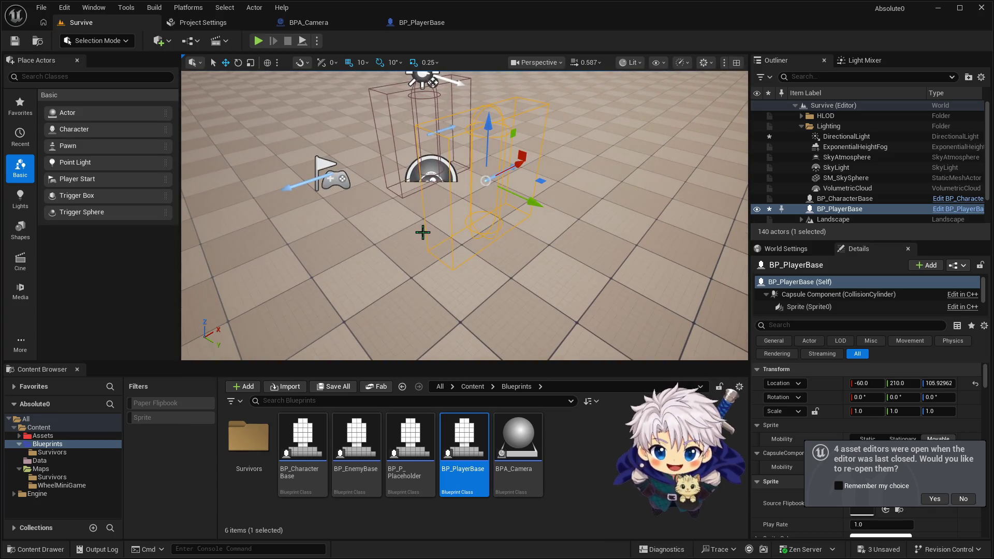
{"action": "key", "text": "Delete"}
{"action": "left_click_drag", "start_coordinate": [410, 440], "coordinate": [490, 209]}
{"action": "mouse_move", "coordinate": [611, 228]}
{"action": "left_mouse_down"}
{"action": "mouse_move", "coordinate": [610, 207]}
{"action": "mouse_move", "coordinate": [575, 205]}
{"action": "mouse_move", "coordinate": [611, 218]}
{"action": "mouse_move", "coordinate": [610, 228]}
{"action": "left_mouse_up"}
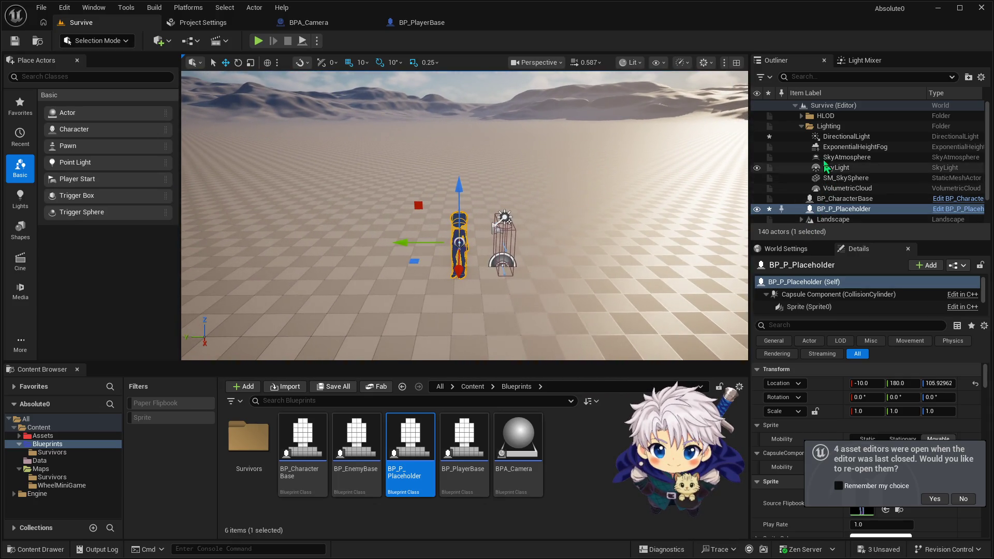
Step: Play-test with the placeholder character, then delete it from the level
{"action": "left_click", "coordinate": [829, 137]}
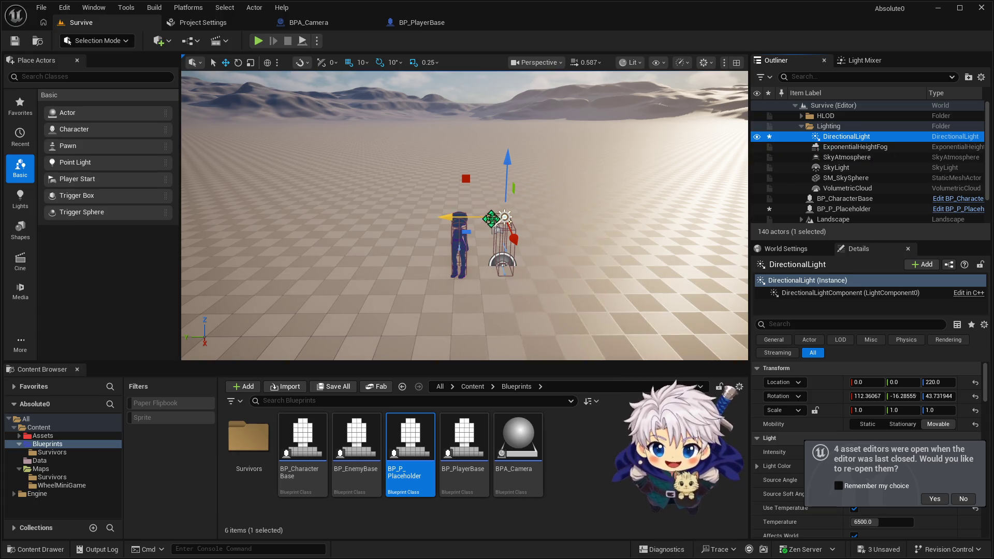
{"action": "left_click", "coordinate": [258, 41]}
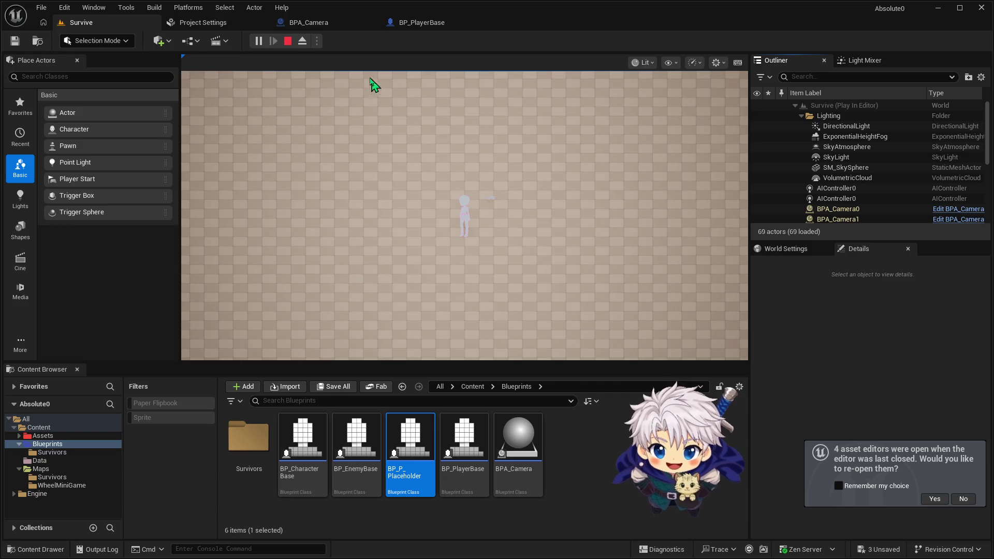
{"action": "left_click", "coordinate": [287, 41]}
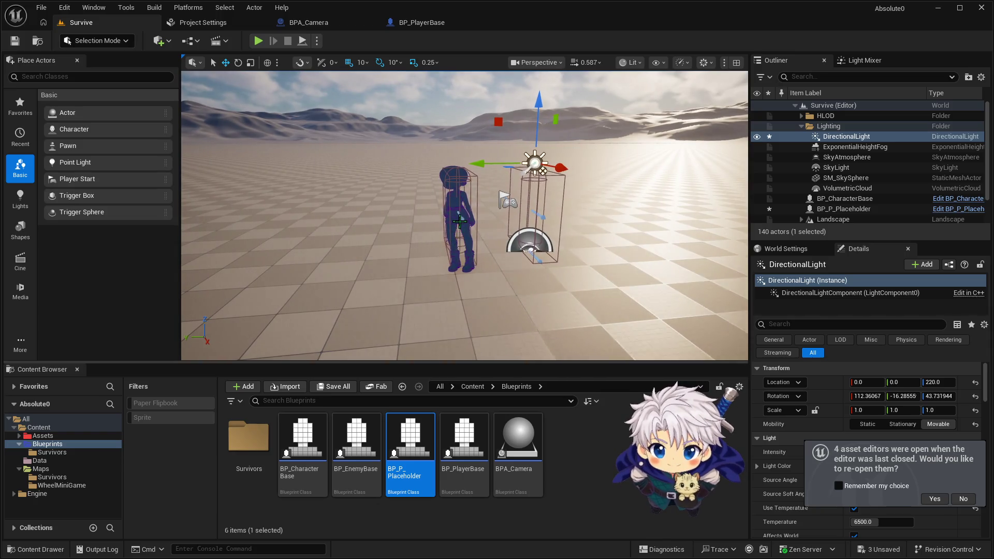
{"action": "left_click", "coordinate": [459, 221]}
{"action": "key", "text": "Delete"}
{"action": "left_click_drag", "start_coordinate": [426, 215], "coordinate": [434, 259]}
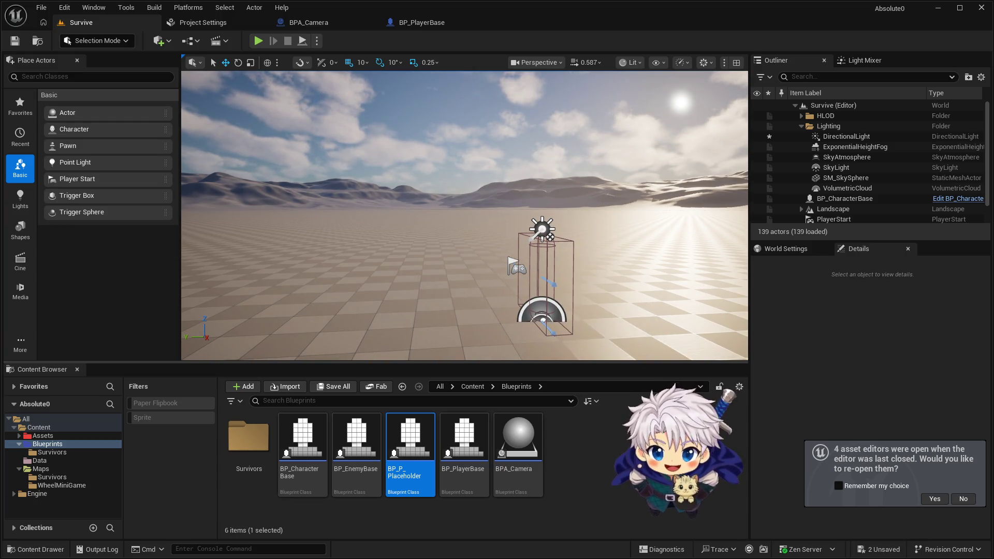
{"action": "mouse_move", "coordinate": [435, 259]}
{"action": "left_mouse_down"}
{"action": "mouse_move", "coordinate": [466, 259]}
{"action": "mouse_move", "coordinate": [435, 266]}
{"action": "mouse_move", "coordinate": [445, 282]}
{"action": "mouse_move", "coordinate": [443, 256]}
{"action": "left_mouse_up"}
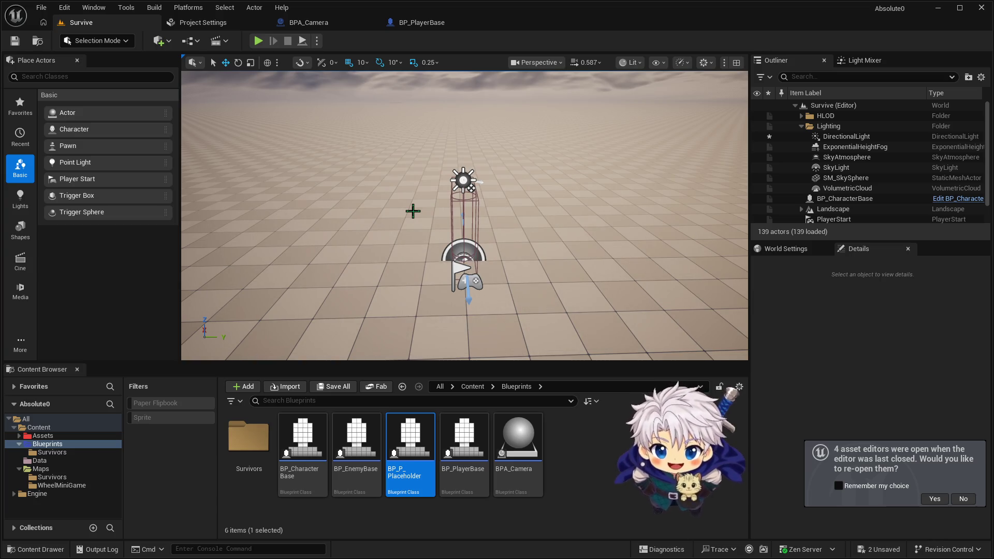
Step: Try turning the DirectionalLight with the rotate gizmo, then drop BP_P_Placeholder into the level
{"action": "mouse_move", "coordinate": [371, 213]}
{"action": "left_mouse_down"}
{"action": "mouse_move", "coordinate": [371, 182]}
{"action": "mouse_move", "coordinate": [408, 185]}
{"action": "left_mouse_up"}
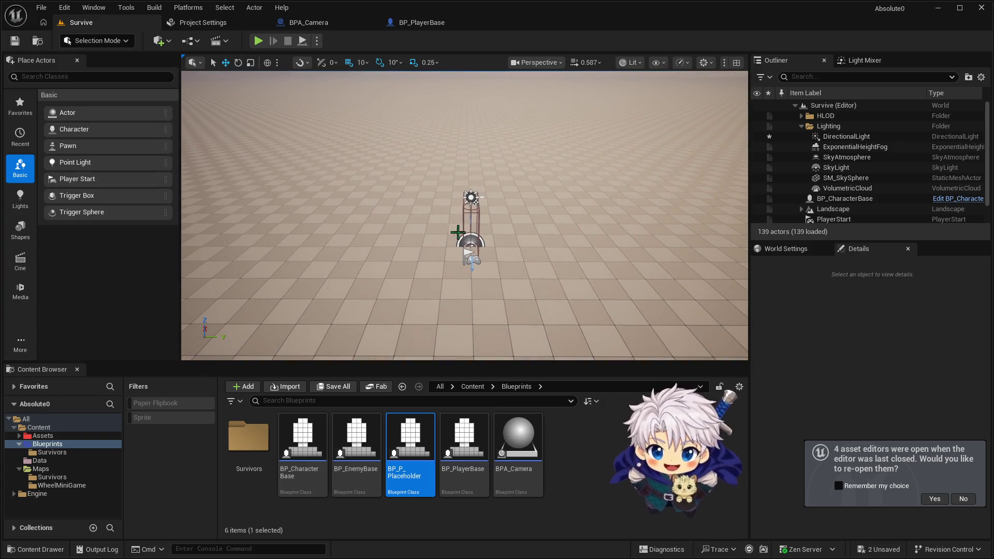
{"action": "left_click_drag", "start_coordinate": [461, 344], "coordinate": [462, 321]}
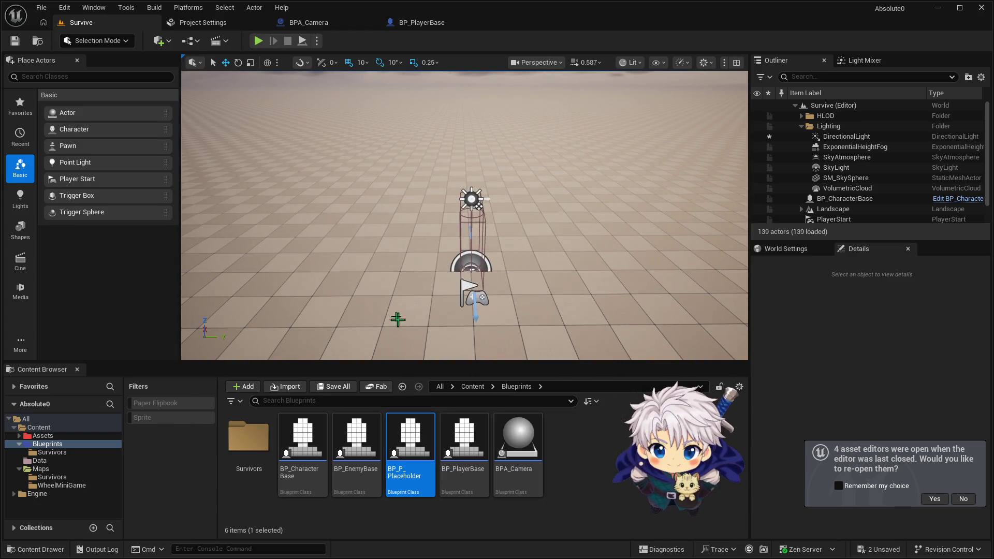
{"action": "mouse_move", "coordinate": [408, 435]}
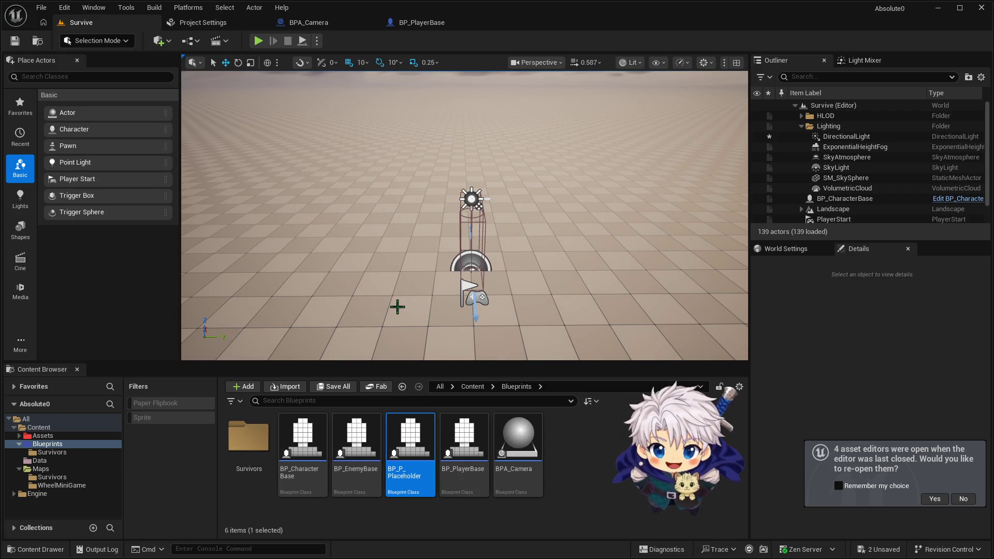
{"action": "mouse_move", "coordinate": [434, 461]}
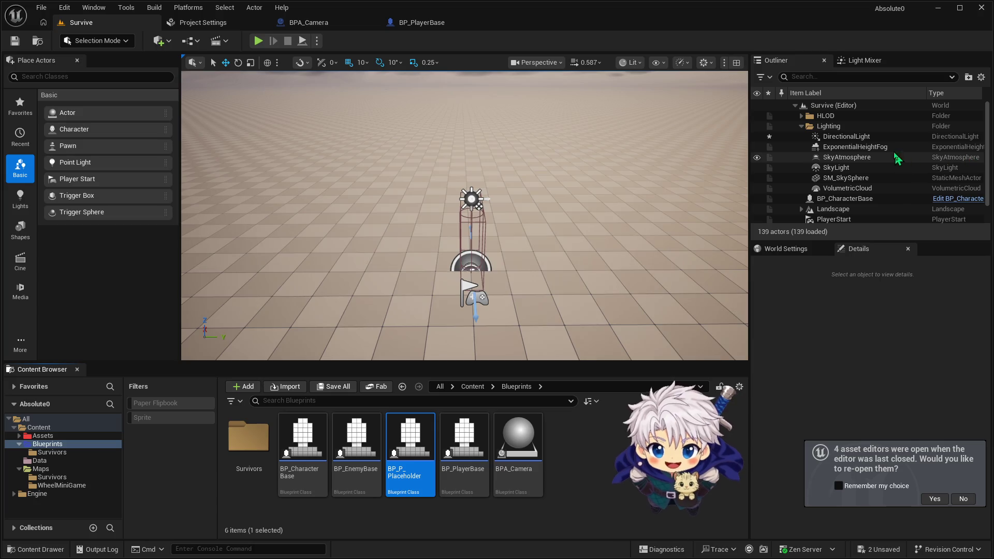
{"action": "left_click", "coordinate": [879, 138]}
{"action": "key", "text": "e"}
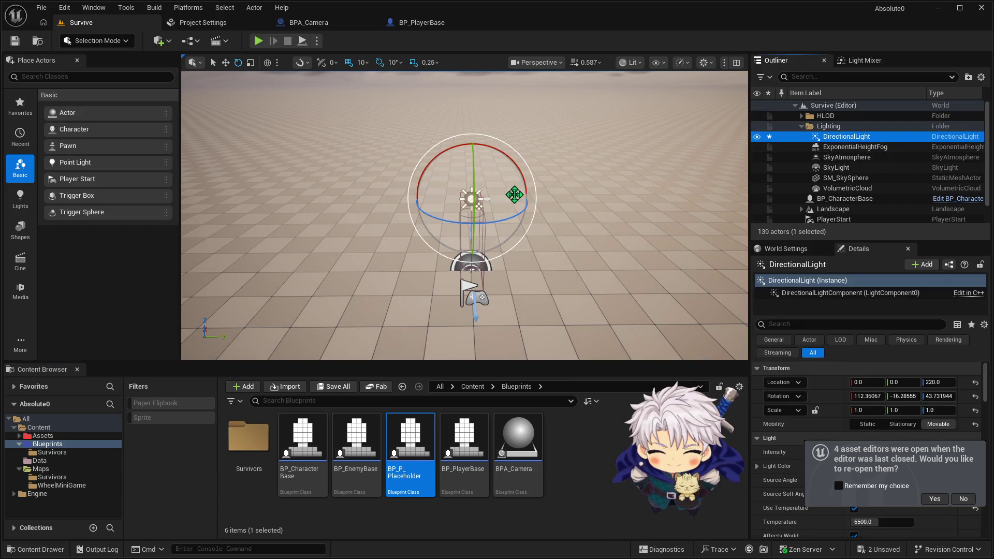
{"action": "left_click_drag", "start_coordinate": [465, 222], "coordinate": [455, 228]}
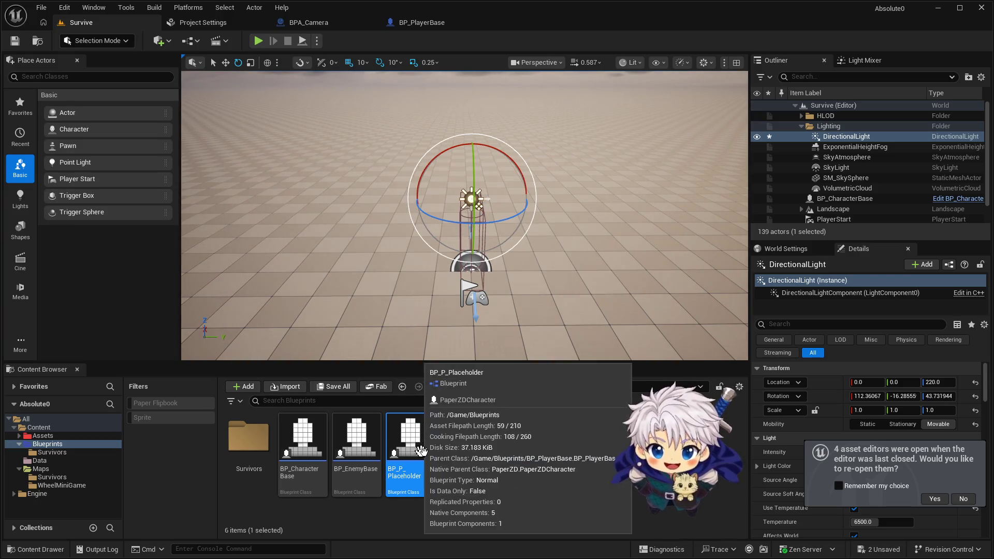
{"action": "mouse_move", "coordinate": [422, 446]}
{"action": "left_mouse_down"}
{"action": "mouse_move", "coordinate": [412, 254]}
{"action": "mouse_move", "coordinate": [410, 266]}
{"action": "mouse_move", "coordinate": [331, 162]}
{"action": "mouse_move", "coordinate": [415, 152]}
{"action": "mouse_move", "coordinate": [469, 328]}
{"action": "left_mouse_up"}
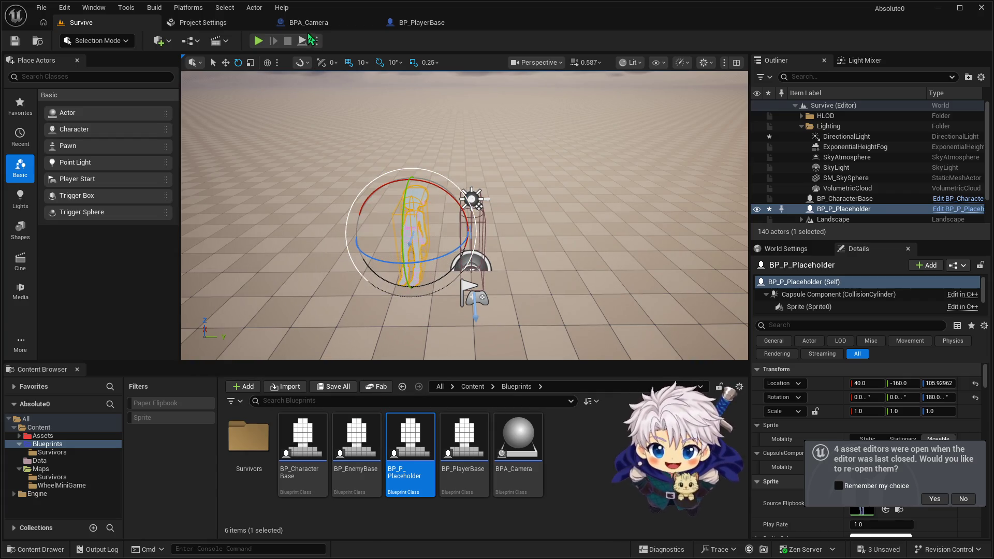
{"action": "left_click", "coordinate": [400, 23]}
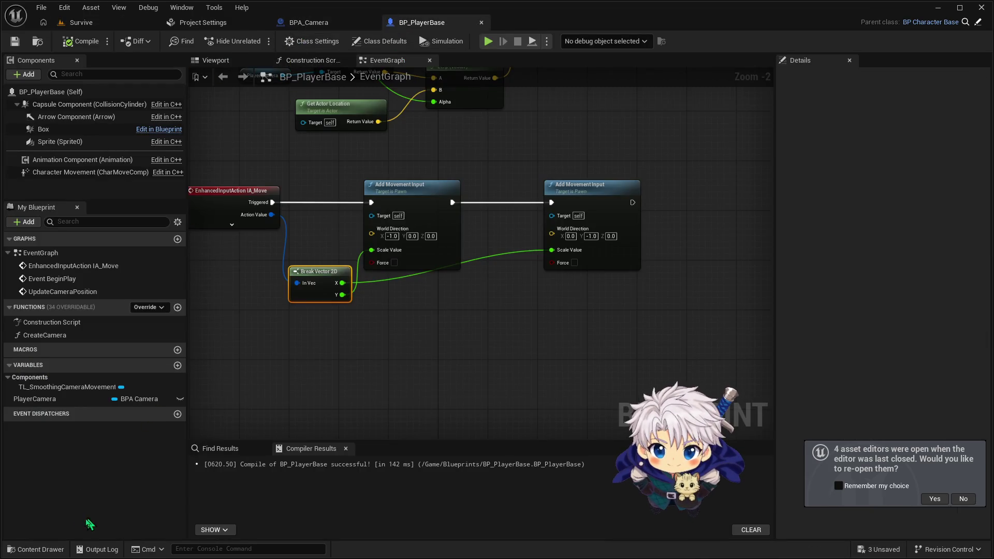
Step: Tick Cast Shadow on BP_PlayerBase's Sprite component and compile the blueprint
{"action": "left_click", "coordinate": [215, 60]}
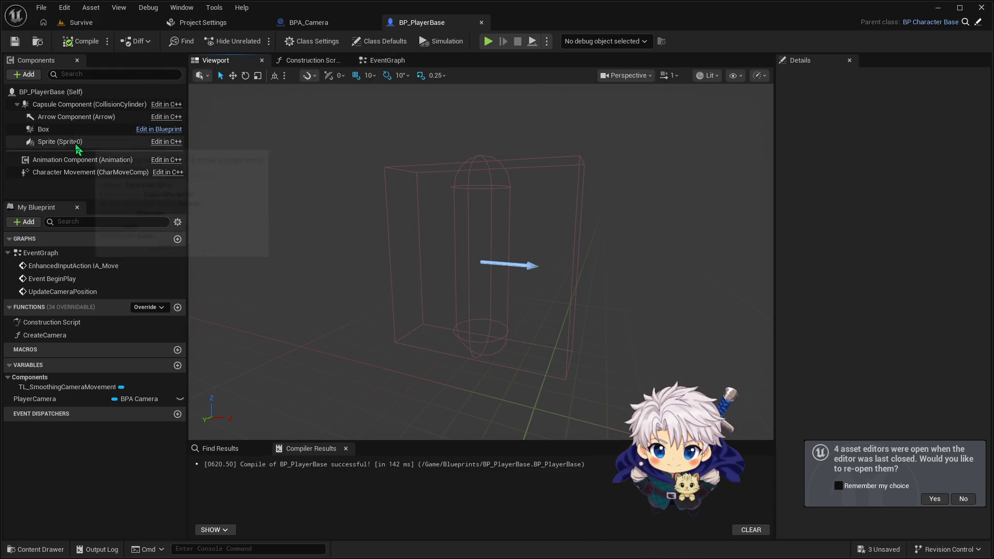
{"action": "left_click", "coordinate": [78, 142]}
{"action": "left_click", "coordinate": [817, 76]}
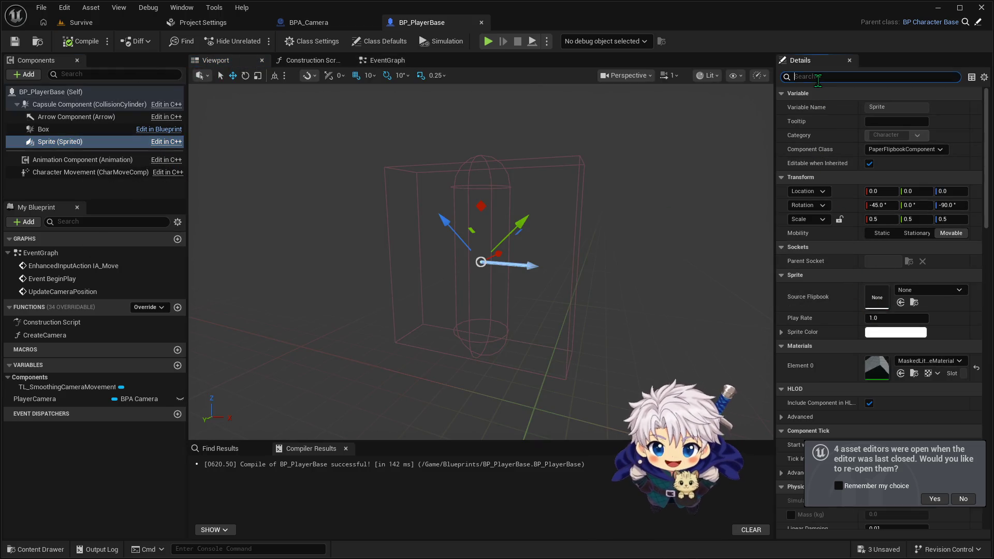
{"action": "type", "text": "cast"}
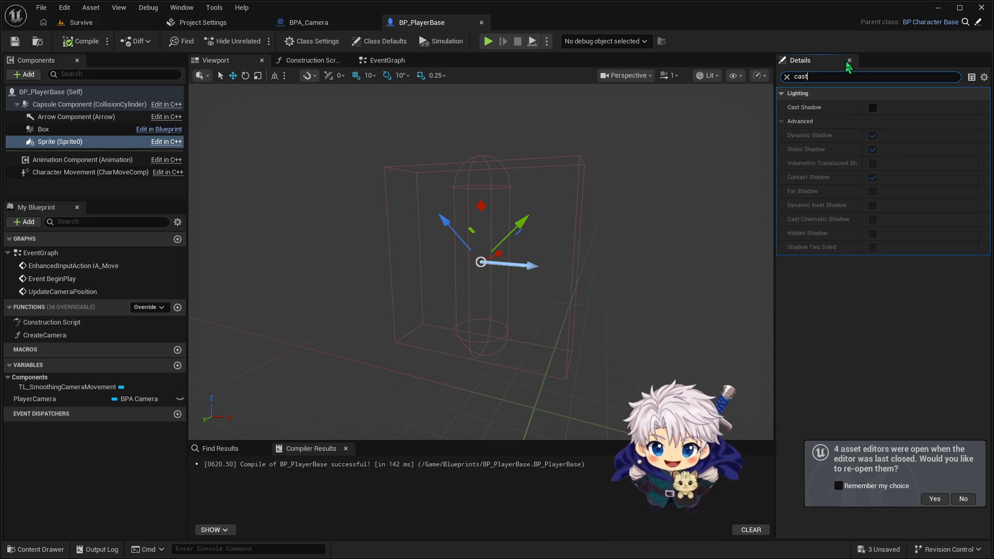
{"action": "left_click", "coordinate": [873, 108]}
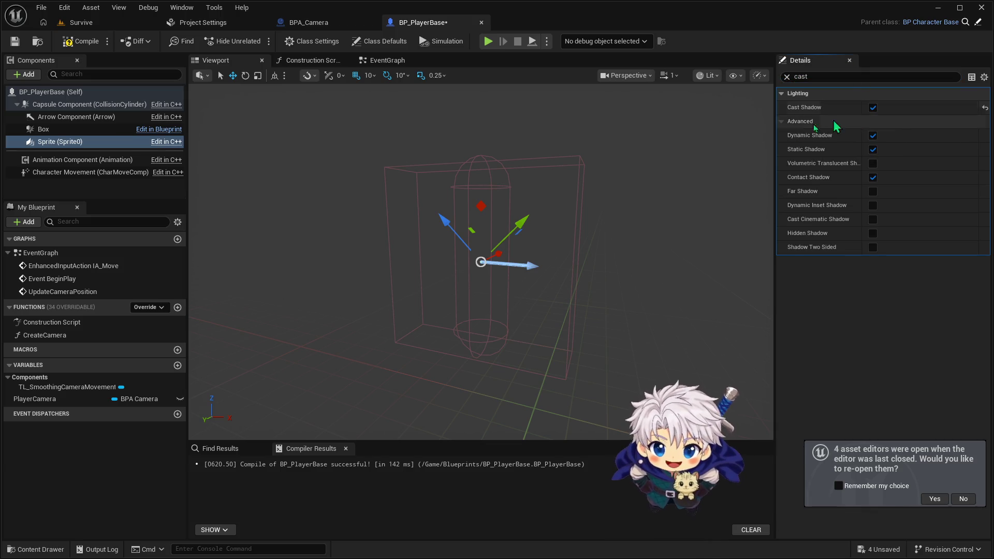
{"action": "left_click", "coordinate": [83, 41]}
{"action": "left_click", "coordinate": [81, 22]}
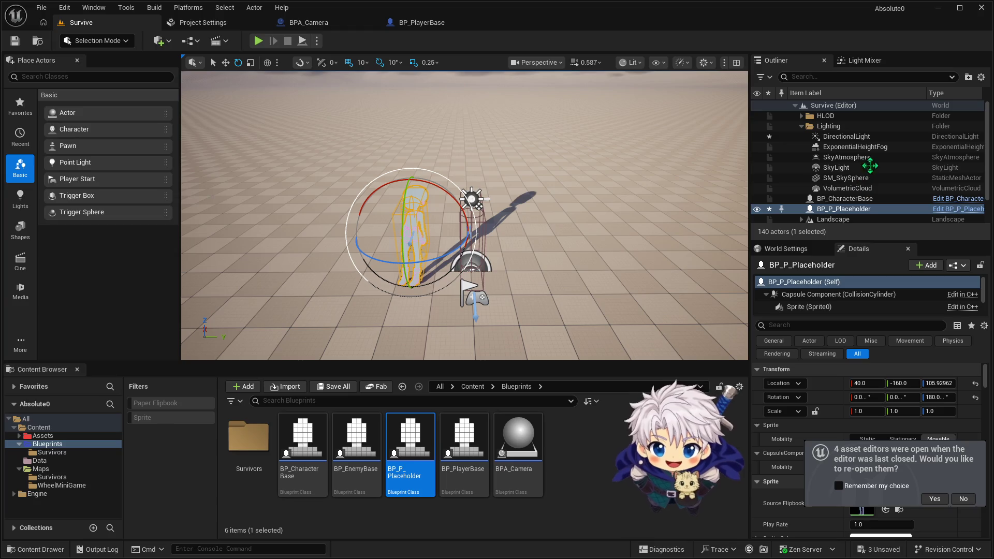
Step: Rotate the DirectionalLight 30 degrees around vertical and tilt it another 10 degrees
{"action": "left_click", "coordinate": [835, 137]}
{"action": "mouse_move", "coordinate": [457, 227]}
{"action": "left_mouse_down"}
{"action": "mouse_move", "coordinate": [487, 222]}
{"action": "mouse_move", "coordinate": [458, 223]}
{"action": "mouse_move", "coordinate": [472, 222]}
{"action": "left_mouse_up"}
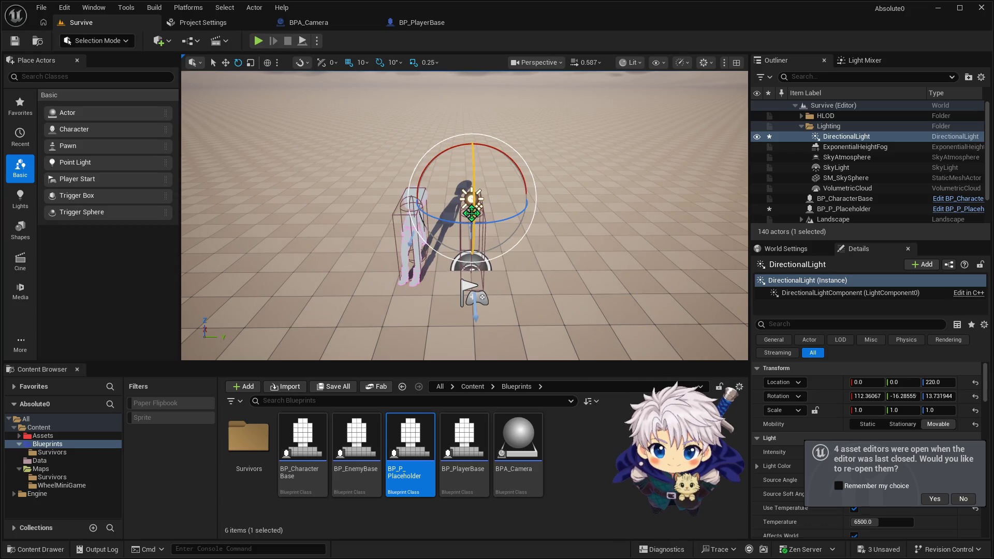
{"action": "left_click_drag", "start_coordinate": [472, 207], "coordinate": [473, 193]}
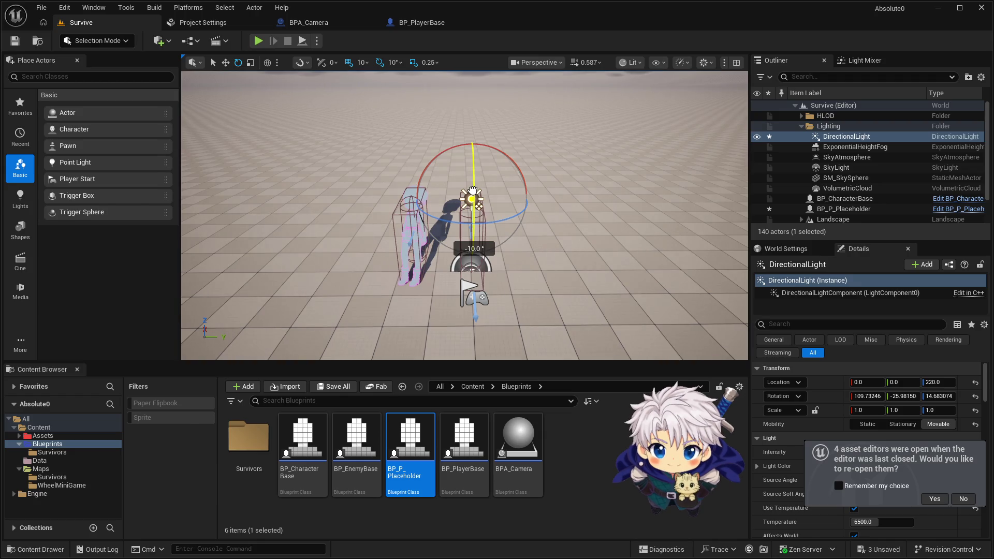
{"action": "left_click_drag", "start_coordinate": [473, 193], "coordinate": [472, 192]}
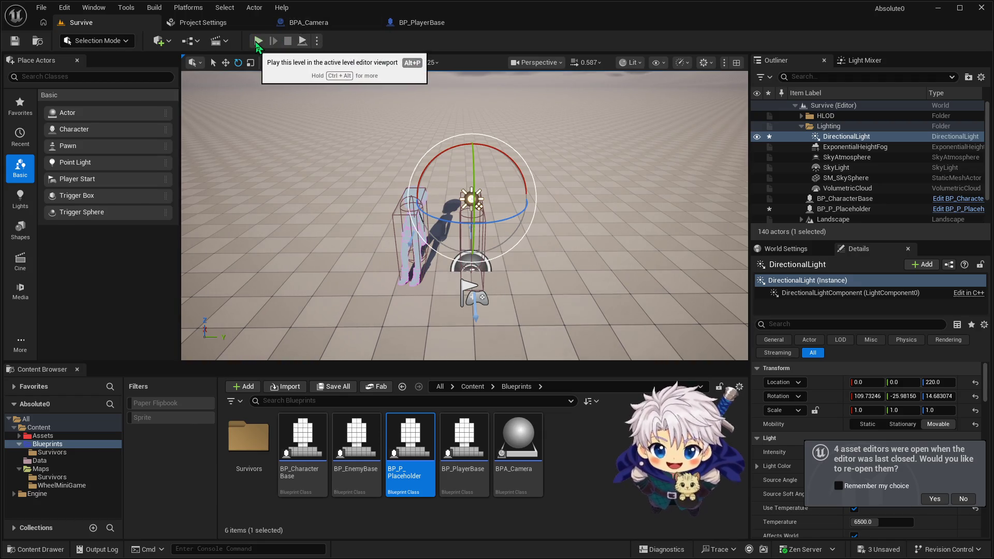
{"action": "left_click", "coordinate": [257, 42]}
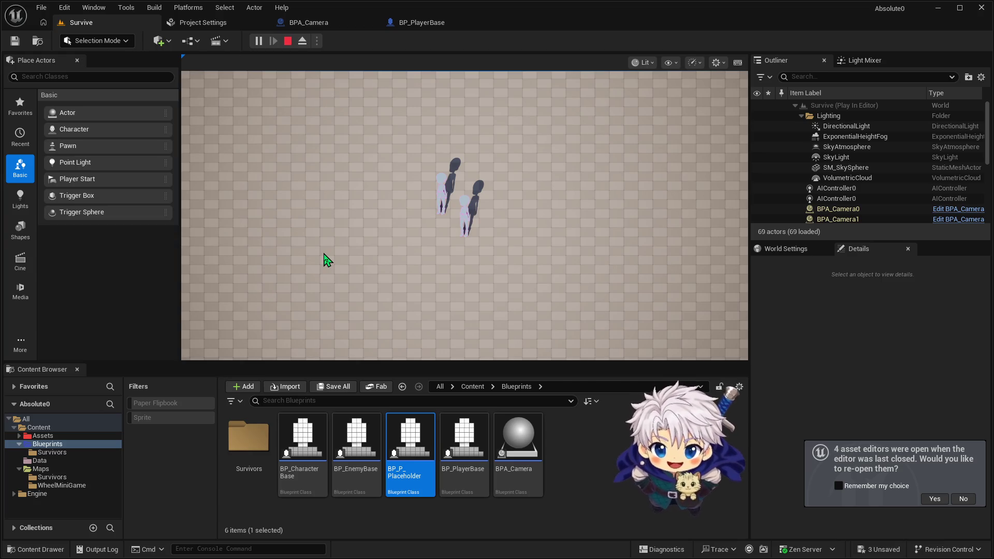
Step: Test-play the level, nudge the light's angle, and test-play again
{"action": "left_click", "coordinate": [471, 223]}
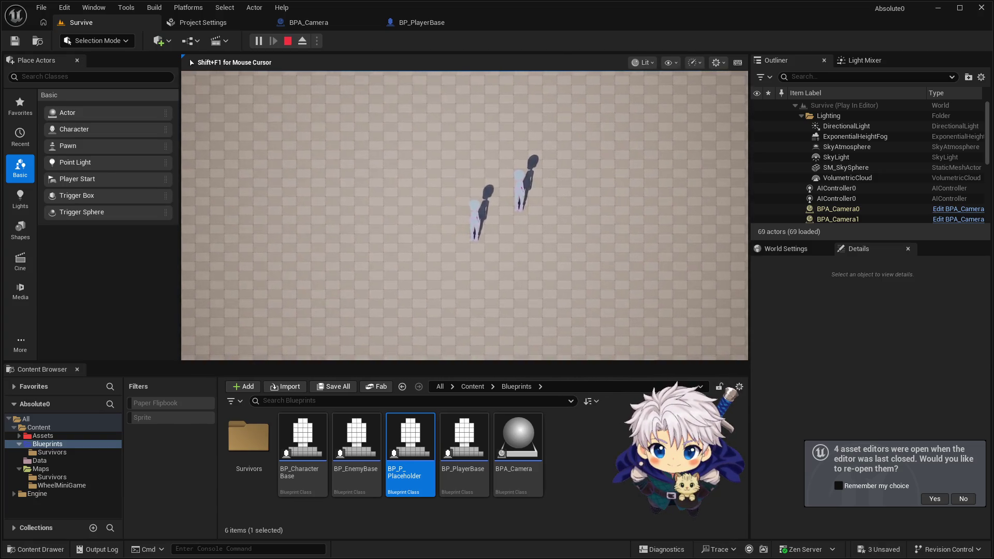
{"action": "key", "text": "Escape"}
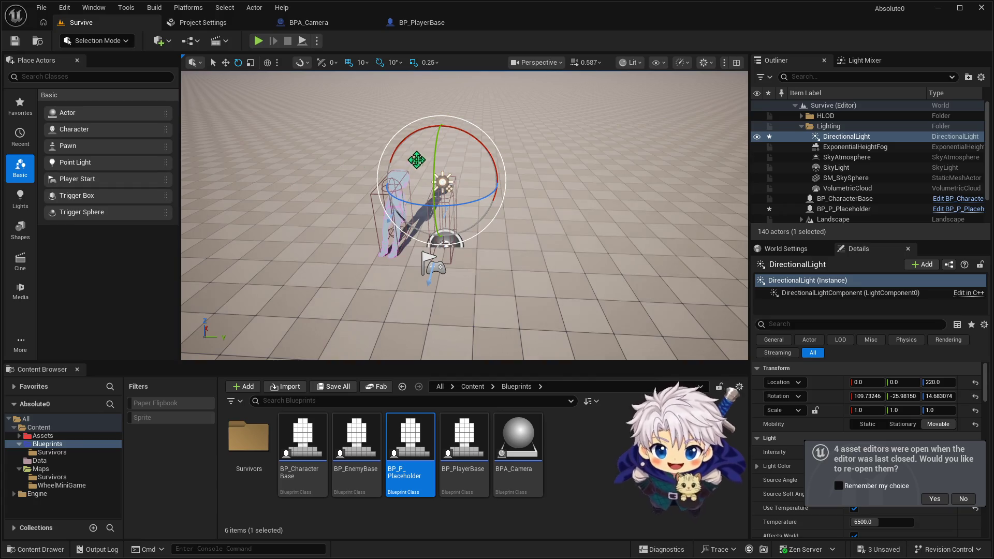
{"action": "left_click_drag", "start_coordinate": [433, 151], "coordinate": [437, 134]}
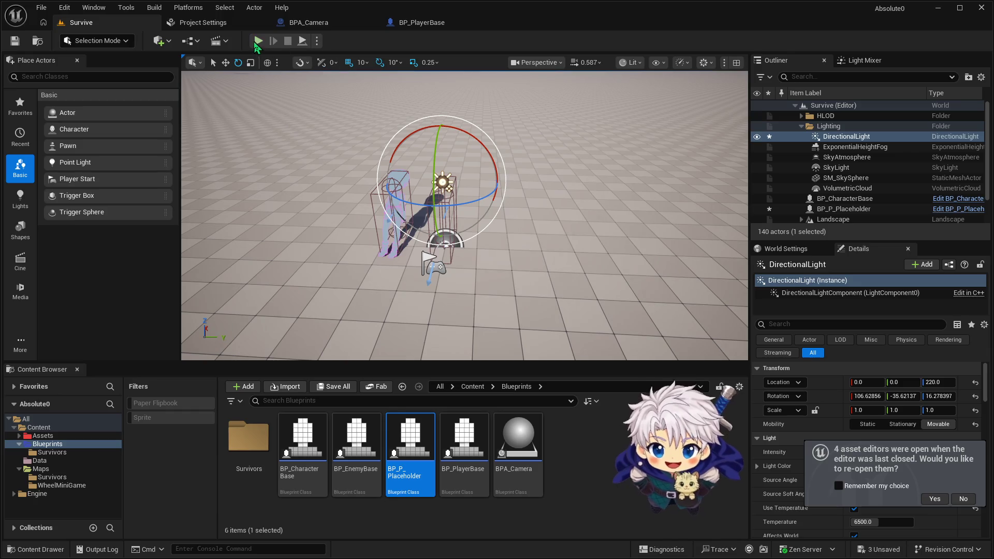
{"action": "key", "text": "alt+p"}
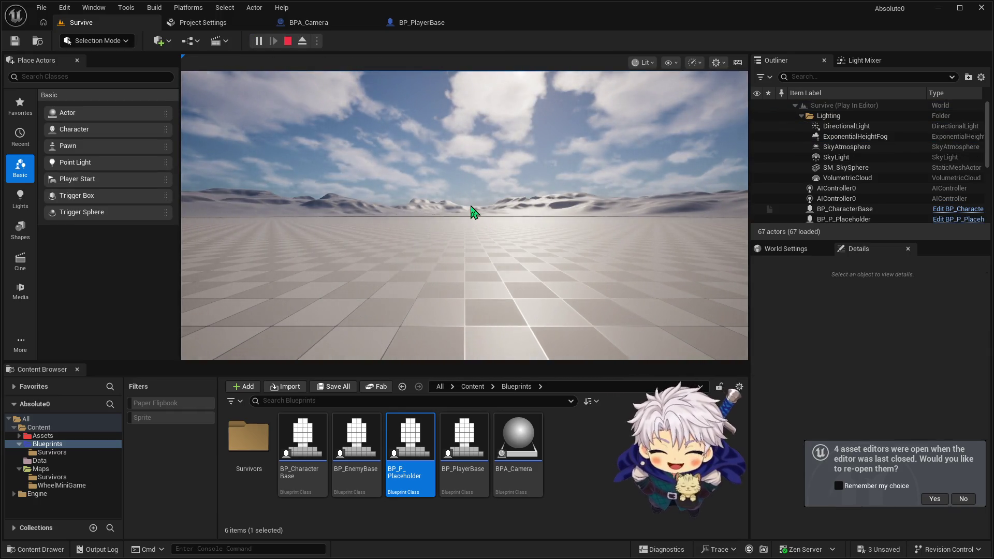
{"action": "left_click", "coordinate": [480, 222]}
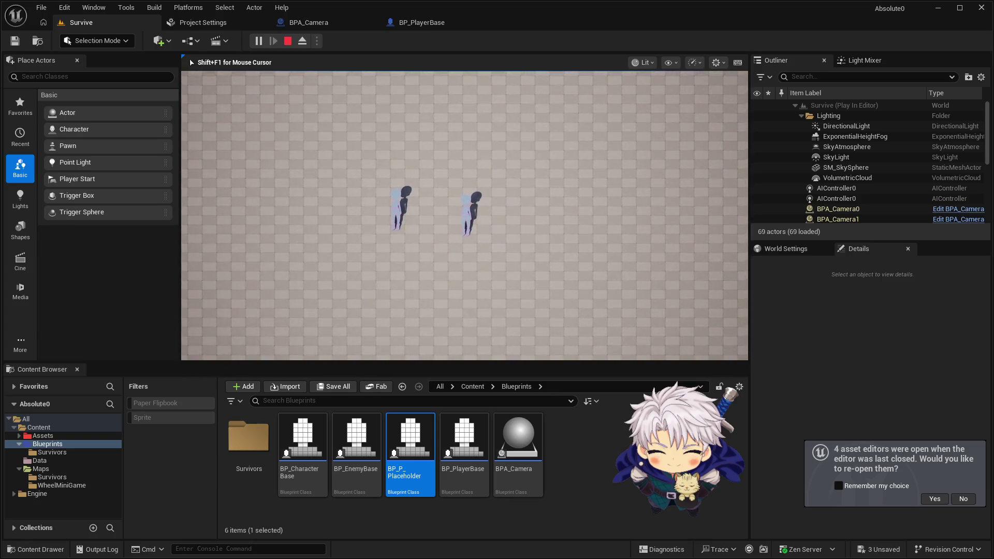
{"action": "key", "text": "Escape"}
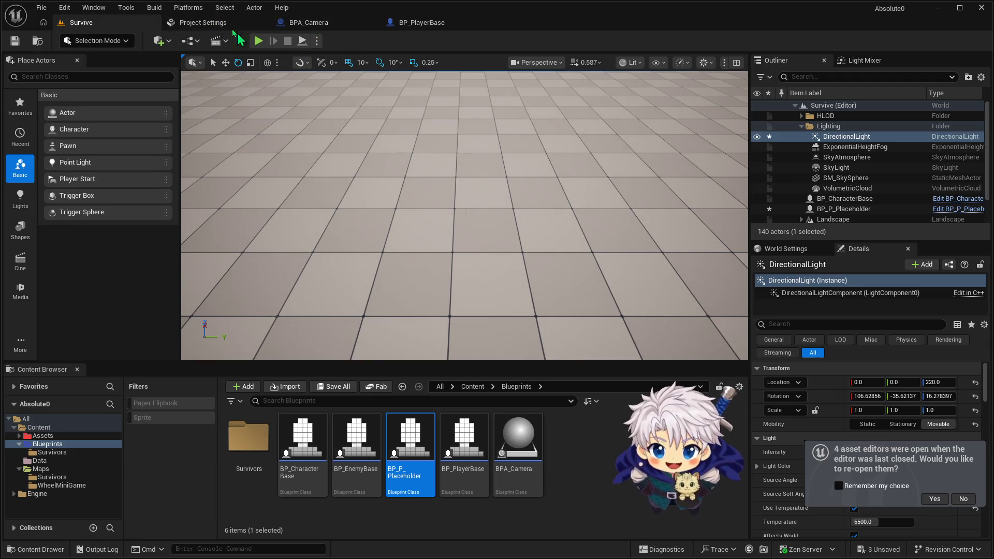
Step: Re-angle the DirectionalLight: tilt 40°, turn 50° around vertical, tilt back 10°
{"action": "key", "text": "f"}
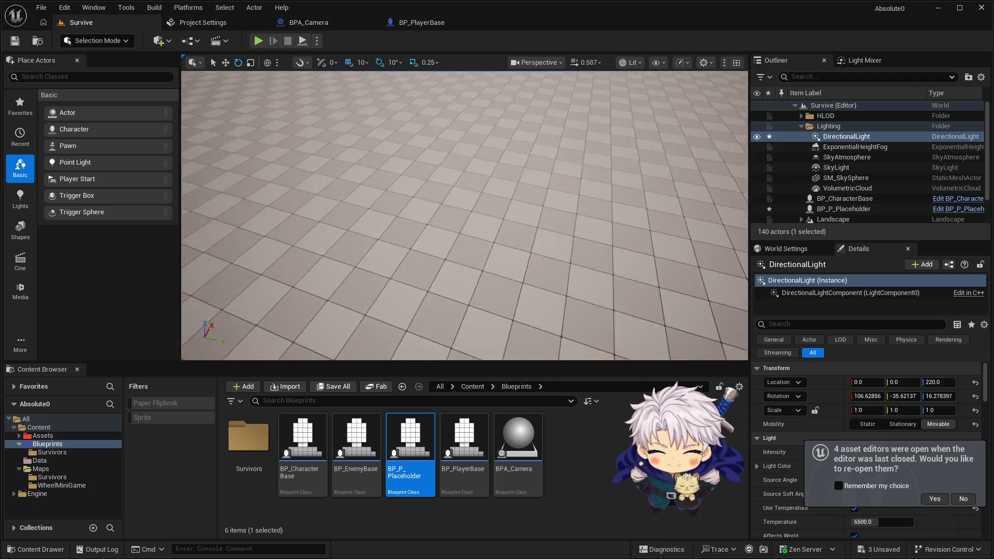
{"action": "left_click_drag", "start_coordinate": [477, 230], "coordinate": [490, 206]}
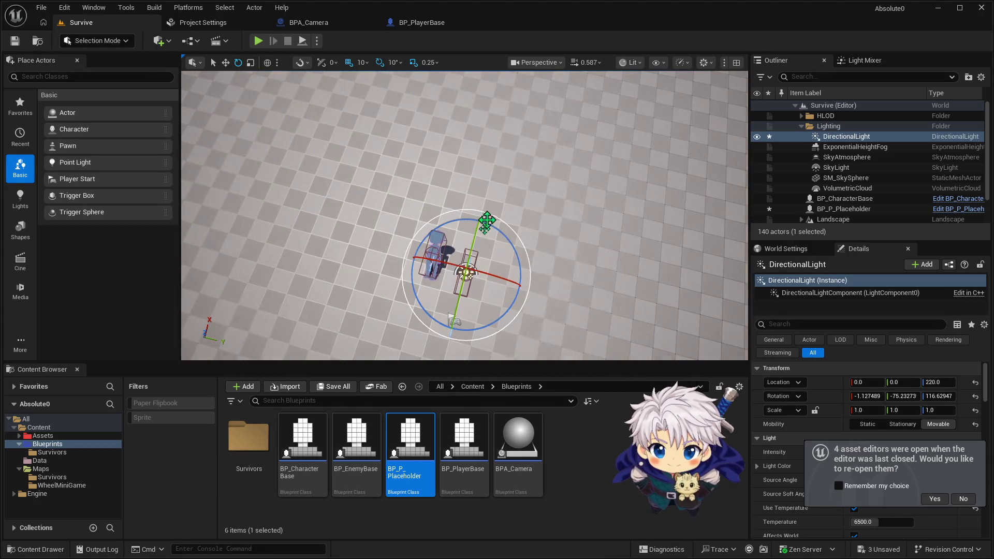
{"action": "mouse_move", "coordinate": [468, 327]}
{"action": "left_mouse_down"}
{"action": "mouse_move", "coordinate": [456, 298]}
{"action": "mouse_move", "coordinate": [340, 260]}
{"action": "left_mouse_up"}
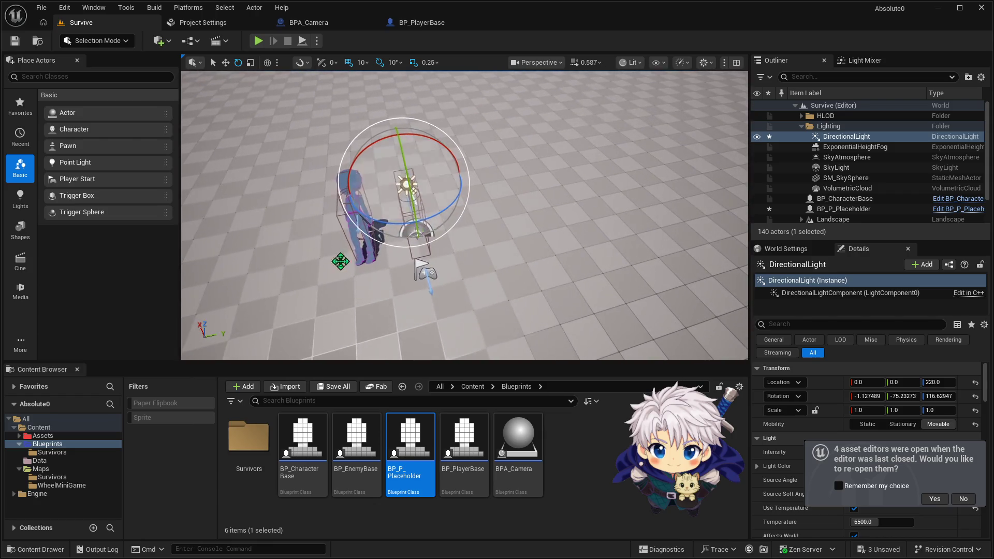
{"action": "mouse_move", "coordinate": [405, 225]}
{"action": "left_mouse_down"}
{"action": "mouse_move", "coordinate": [376, 247]}
{"action": "mouse_move", "coordinate": [451, 229]}
{"action": "mouse_move", "coordinate": [433, 228]}
{"action": "left_mouse_up"}
{"action": "mouse_move", "coordinate": [399, 140]}
{"action": "left_mouse_down"}
{"action": "mouse_move", "coordinate": [410, 141]}
{"action": "mouse_move", "coordinate": [373, 140]}
{"action": "left_mouse_up"}
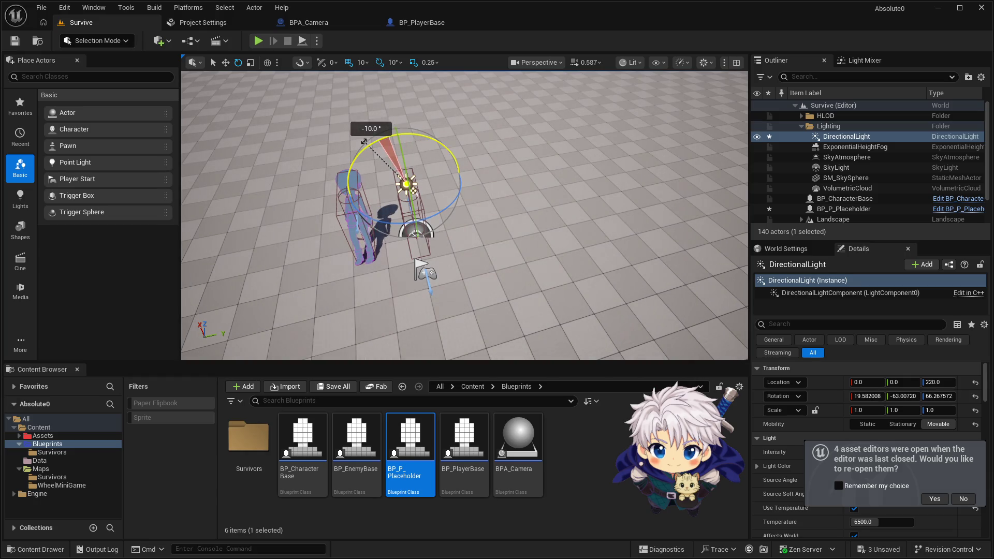
Step: Test-play to check the character shadows, then open the BP_P_Placeholder blueprint
{"action": "left_click", "coordinate": [258, 41]}
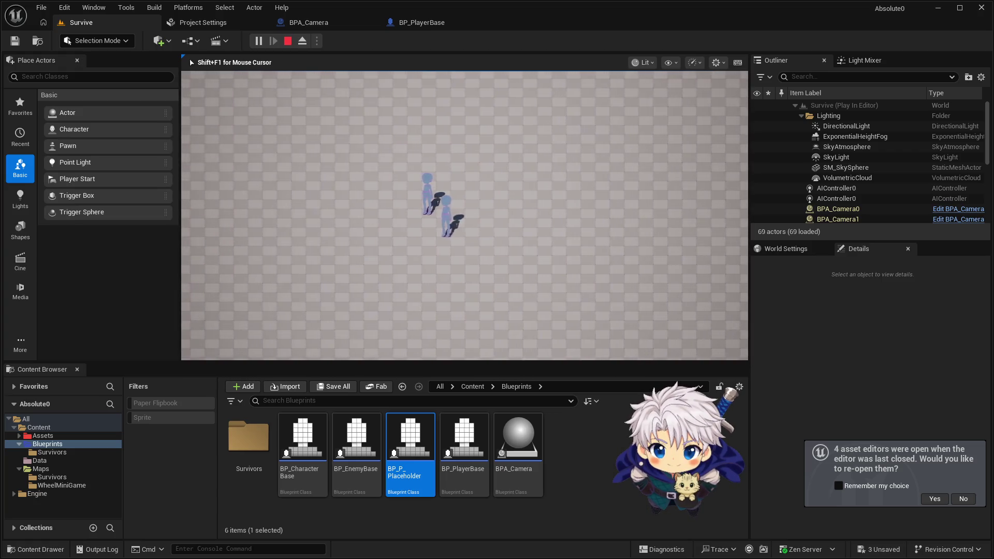
{"action": "key", "text": "Escape"}
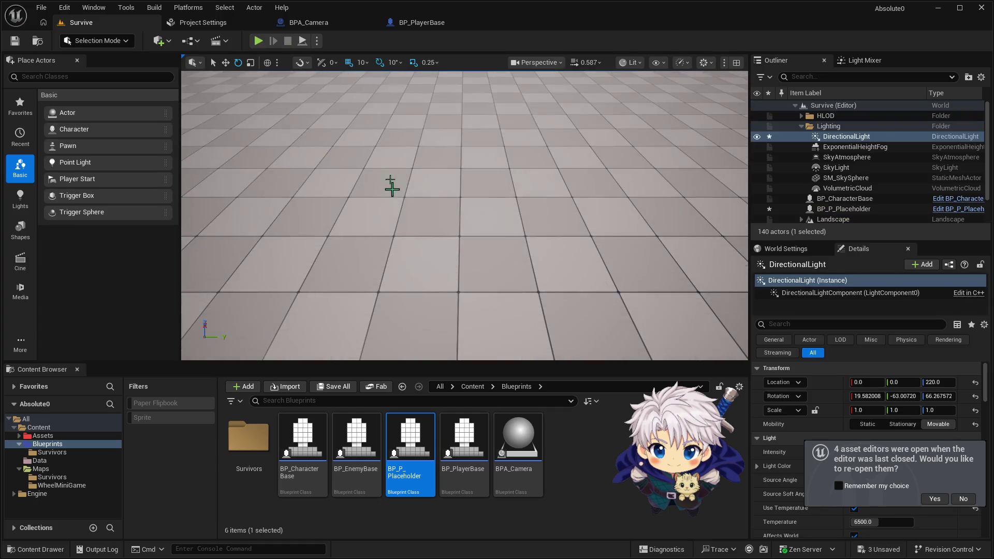
{"action": "key", "text": "f"}
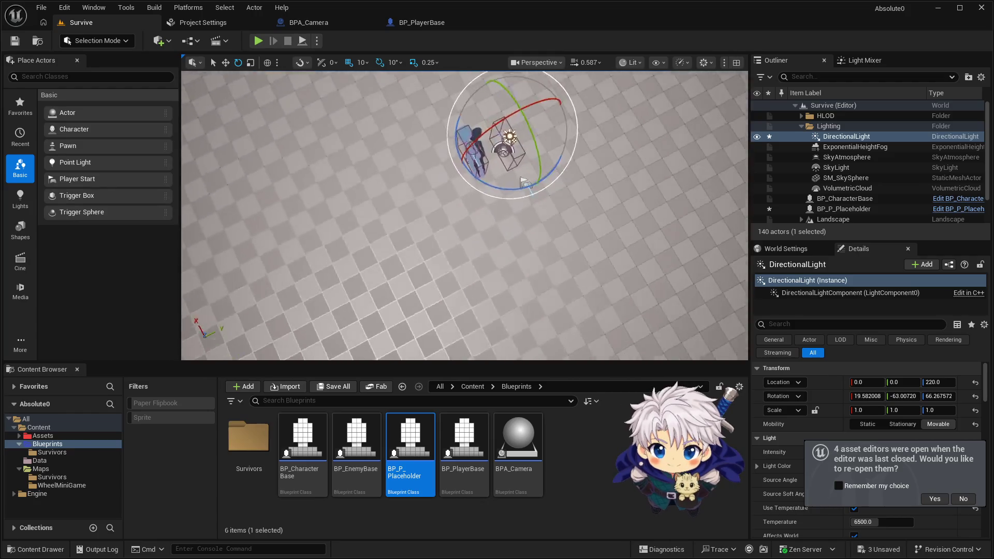
{"action": "key", "text": "f"}
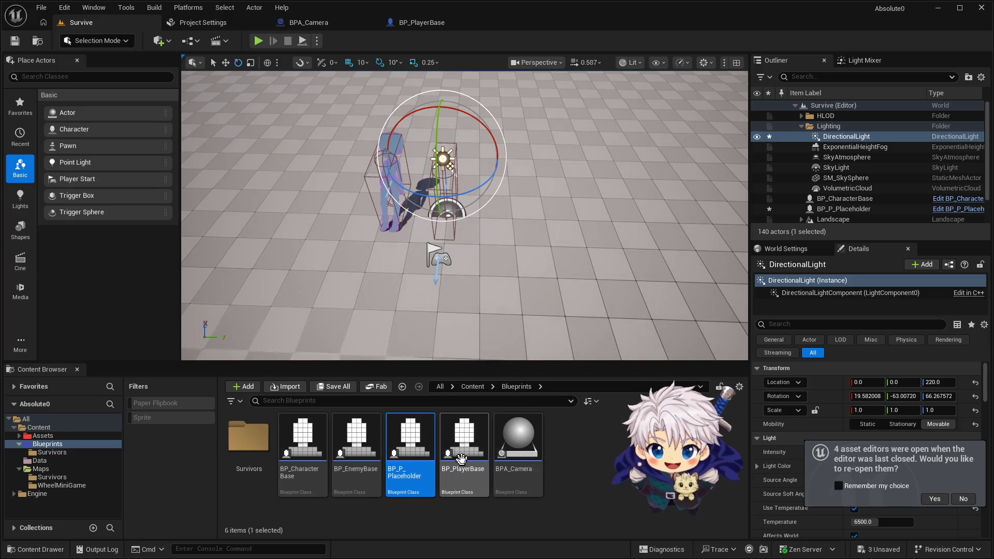
{"action": "double_click", "coordinate": [406, 446]}
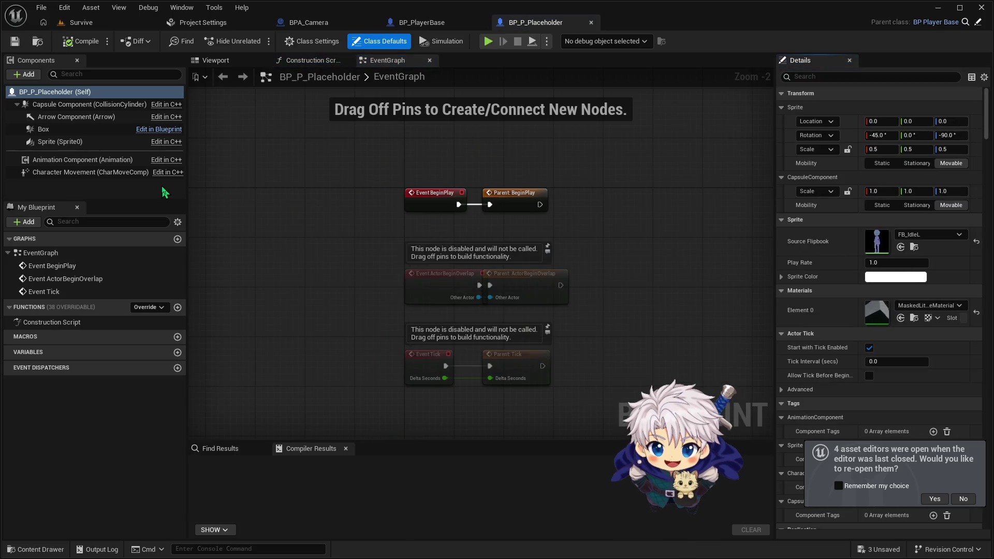
Step: Select BP_P_Placeholder's Sprite and Animation Component, then bring up the Content Drawer
{"action": "left_click", "coordinate": [85, 142]}
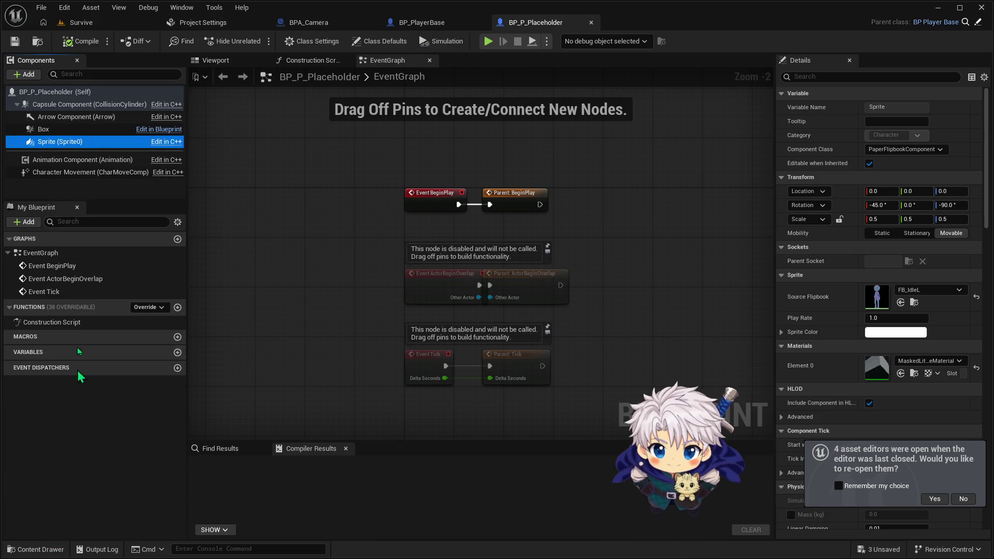
{"action": "left_click", "coordinate": [85, 165]}
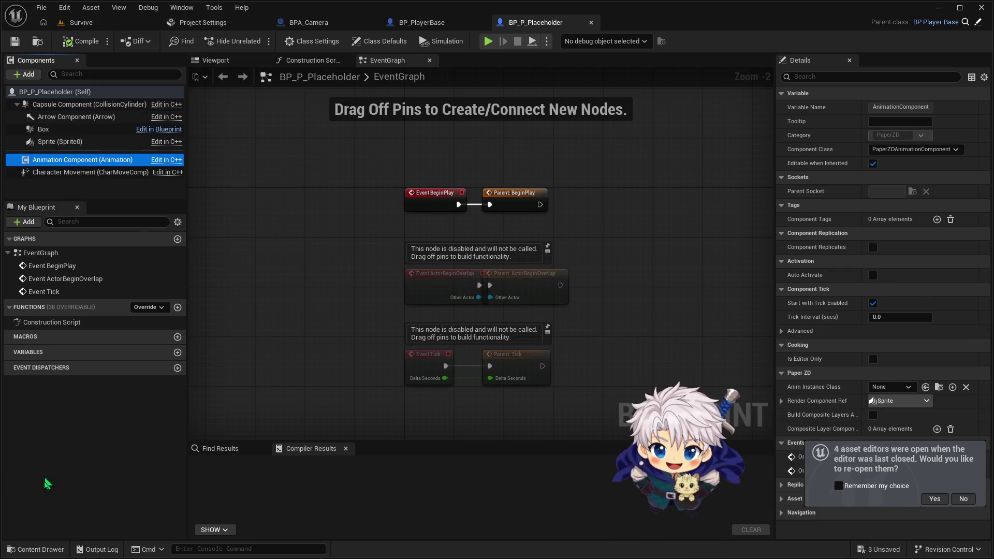
{"action": "left_click", "coordinate": [37, 550]}
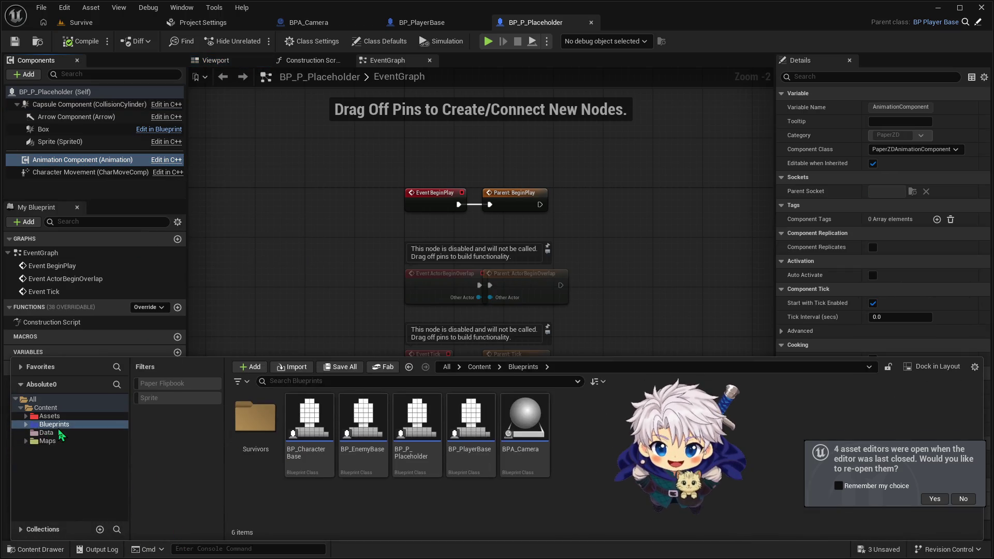
Step: Create a new Players folder inside the Survivors folder
{"action": "double_click", "coordinate": [255, 419]}
{"action": "right_click", "coordinate": [368, 428]}
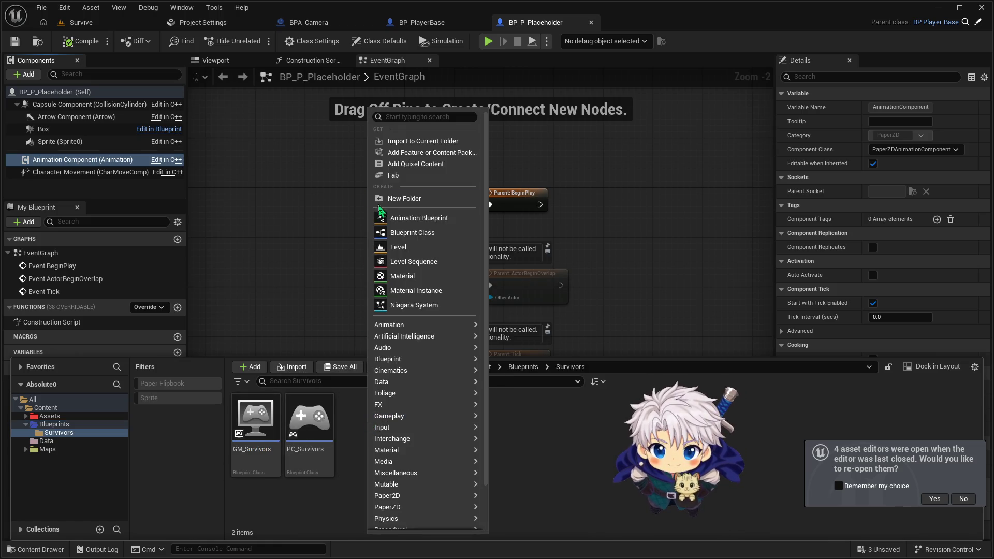
{"action": "left_click", "coordinate": [394, 197]}
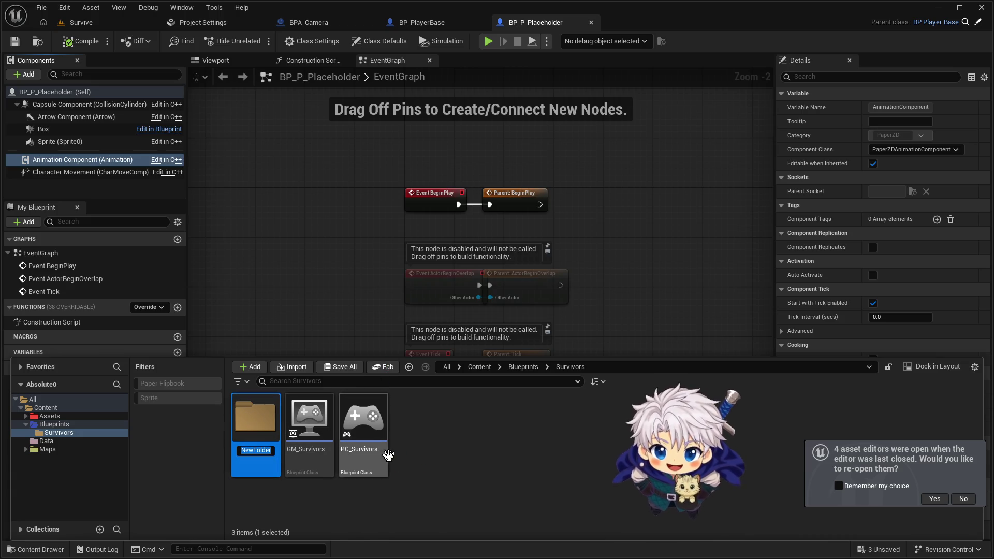
{"action": "type", "text": "P"}
{"action": "type", "text": "layer"}
{"action": "key", "text": "Return"}
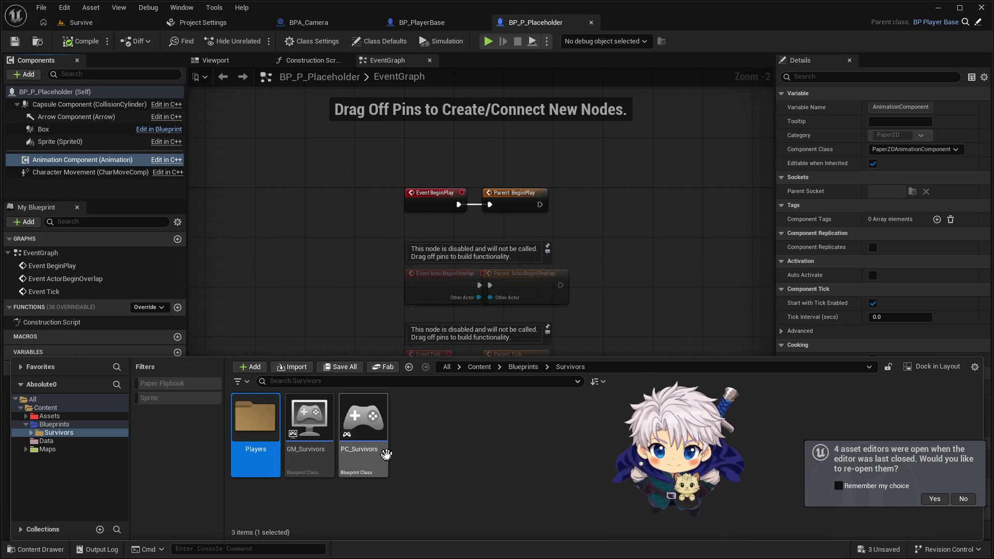
Step: Move BP_P_Placeholder into Survivors/Players, compile it, and switch to the Survive level
{"action": "left_click", "coordinate": [61, 425]}
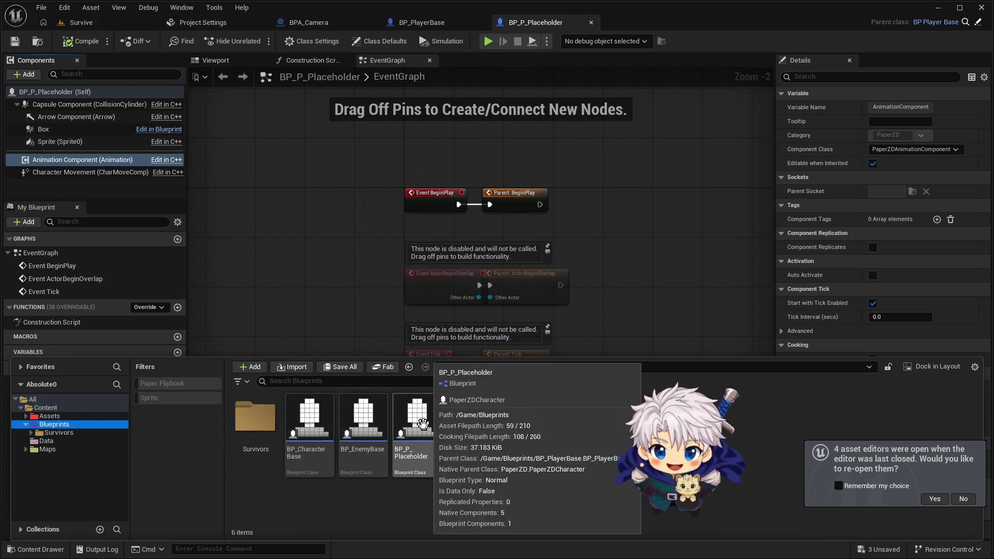
{"action": "left_click_drag", "start_coordinate": [417, 421], "coordinate": [240, 414]}
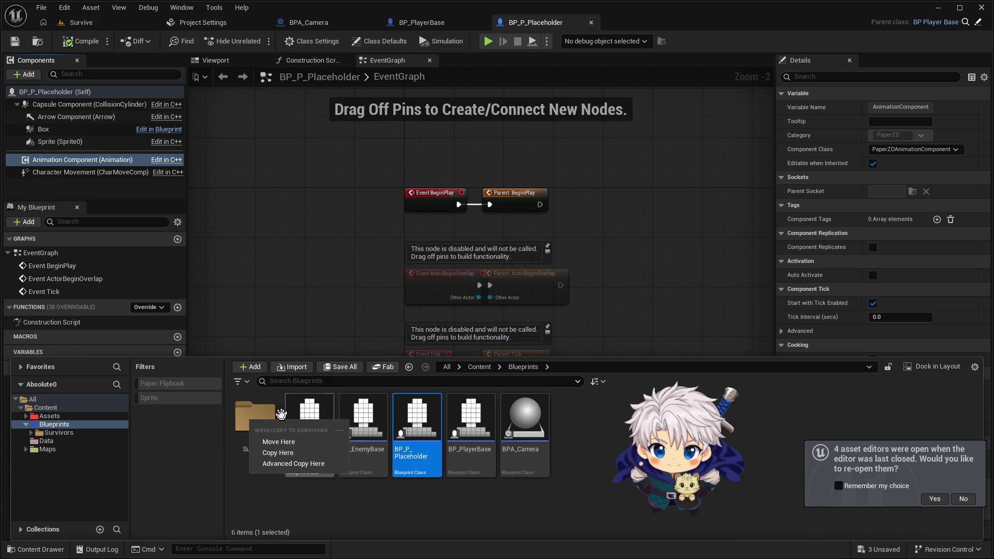
{"action": "left_click", "coordinate": [280, 448]}
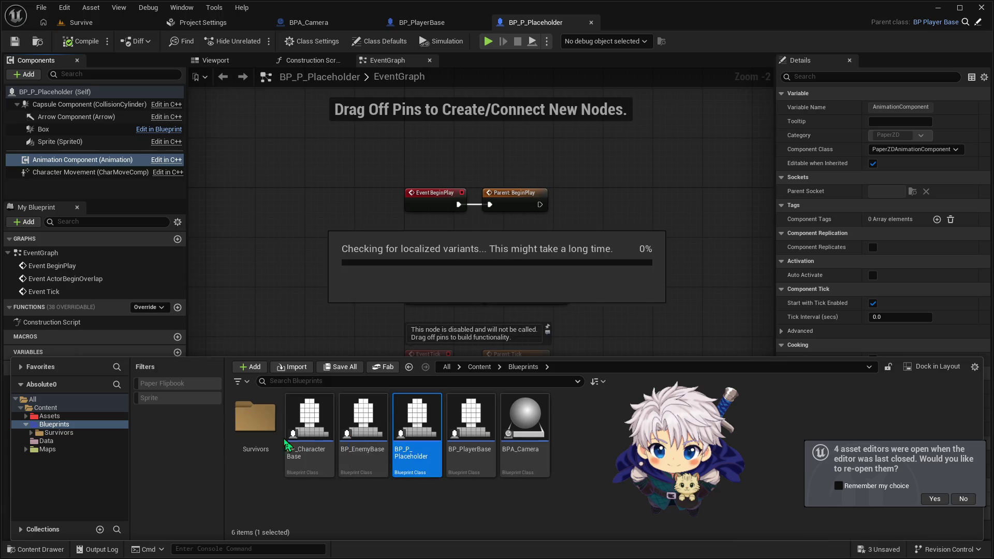
{"action": "double_click", "coordinate": [267, 414]}
{"action": "left_click", "coordinate": [417, 417]}
{"action": "left_click_drag", "start_coordinate": [311, 419], "coordinate": [253, 423]}
{"action": "left_click", "coordinate": [268, 443]}
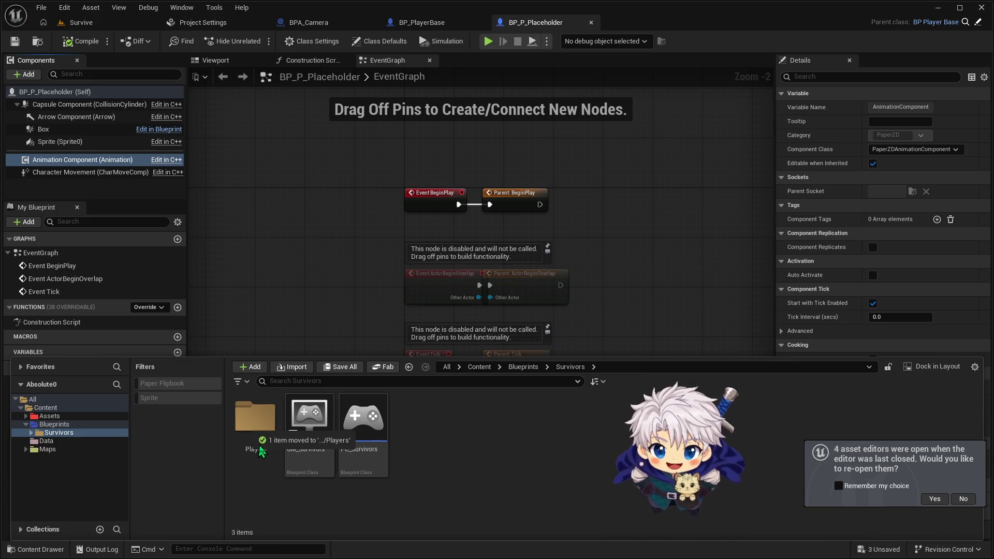
{"action": "double_click", "coordinate": [259, 448]}
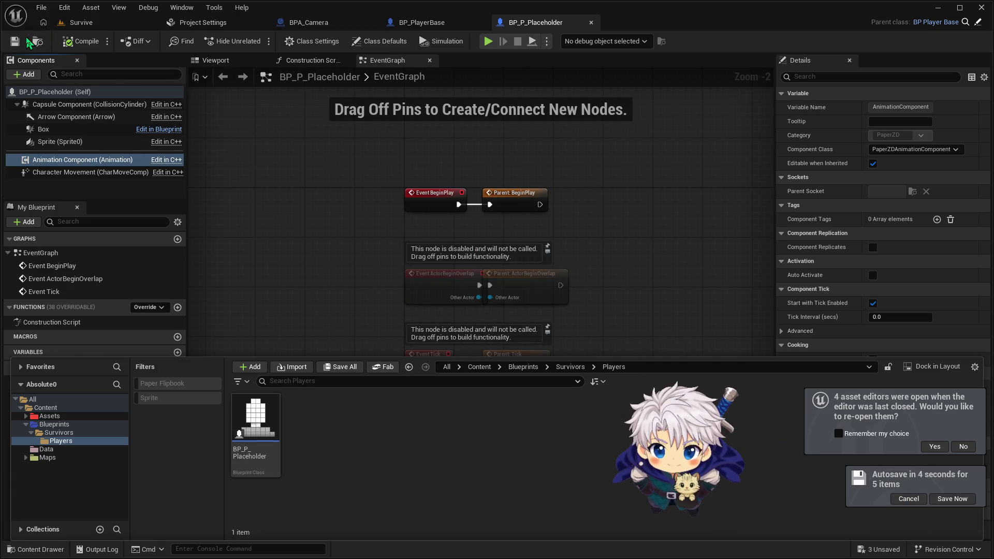
{"action": "left_click", "coordinate": [82, 41]}
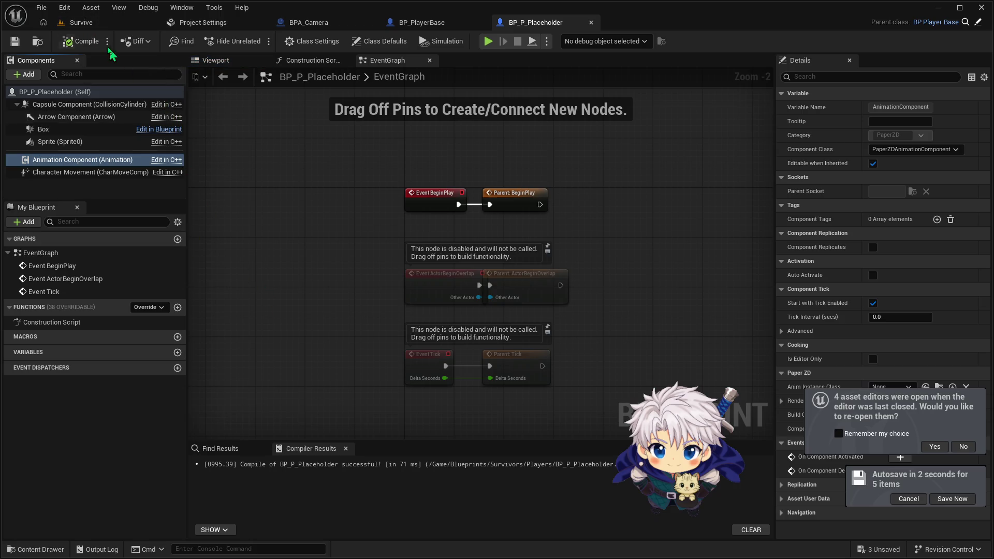
{"action": "left_click", "coordinate": [104, 22]}
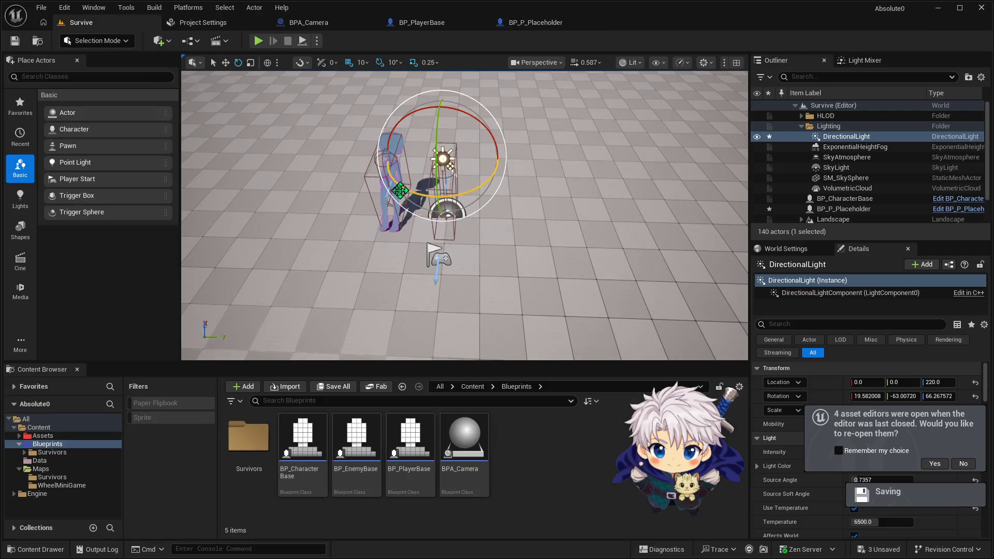
Step: Turn the Survive viewport and answer No to re-opening the previous asset editors
{"action": "left_click_drag", "start_coordinate": [506, 233], "coordinate": [506, 248]}
{"action": "left_click_drag", "start_coordinate": [321, 171], "coordinate": [290, 170]}
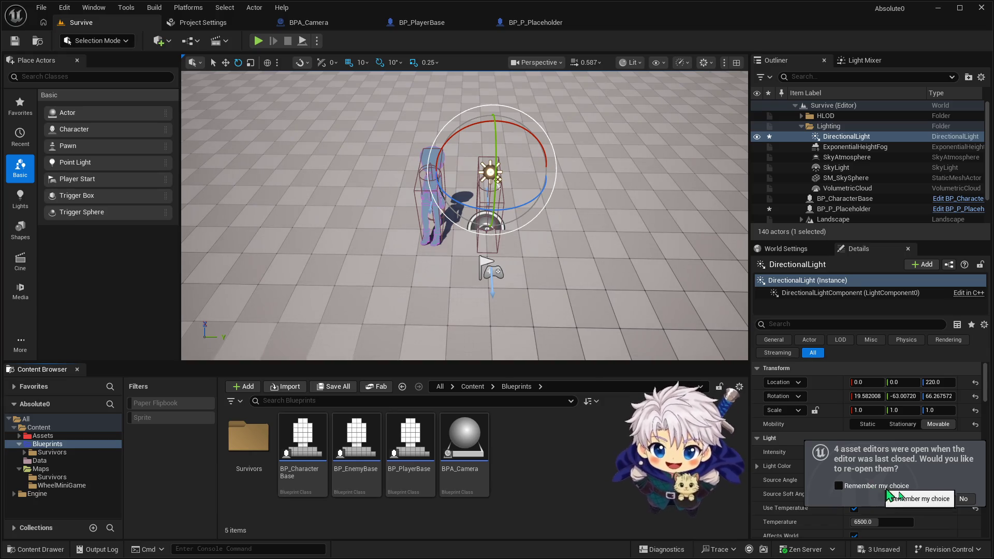
{"action": "left_click", "coordinate": [957, 501]}
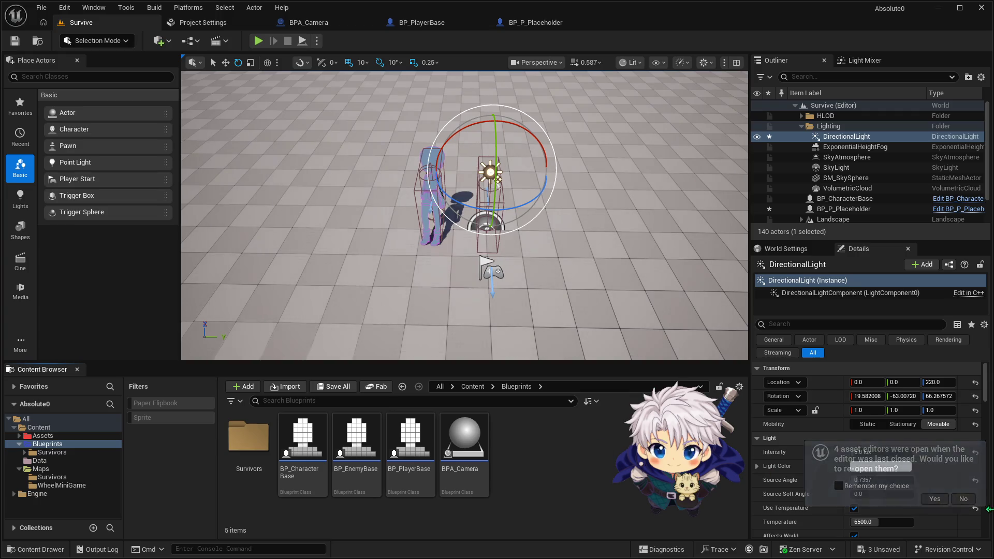
{"action": "left_click_drag", "start_coordinate": [545, 218], "coordinate": [544, 212]}
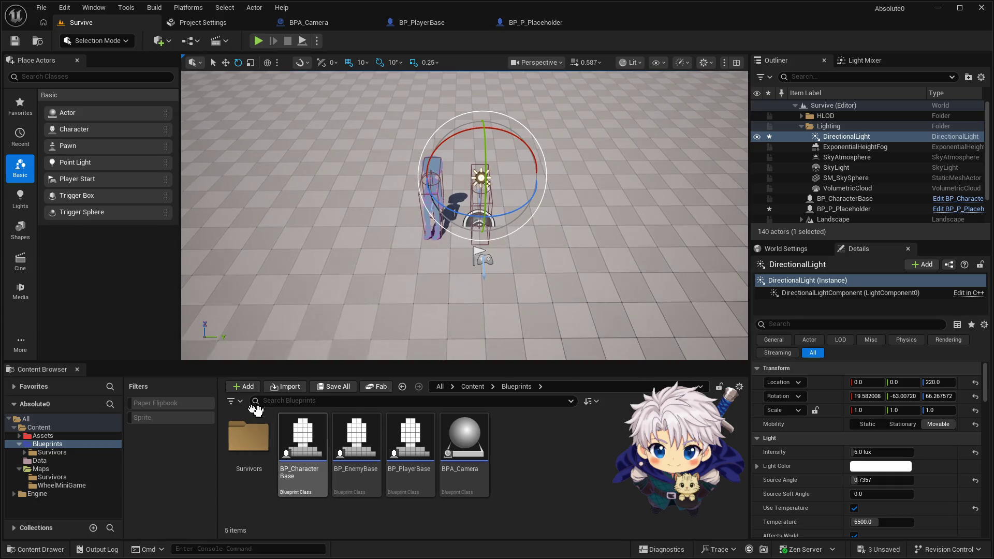
Step: Create a new Placeholder folder inside Survivors/Players
{"action": "left_click", "coordinate": [230, 441]}
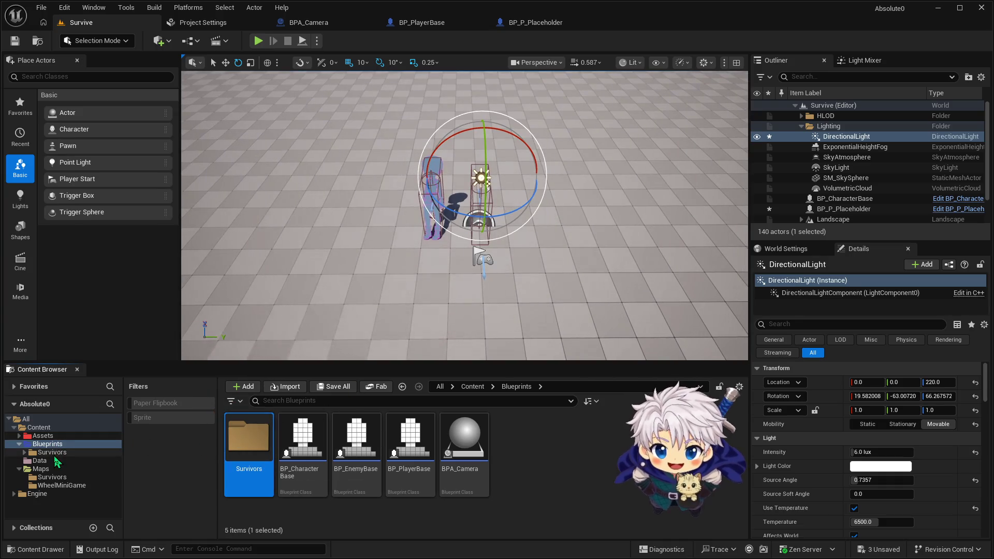
{"action": "double_click", "coordinate": [233, 450]}
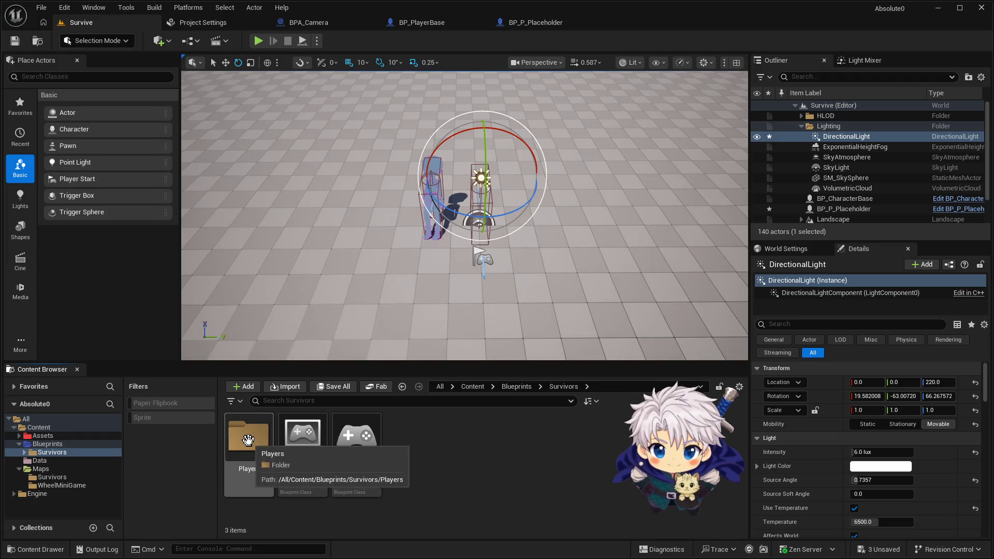
{"action": "double_click", "coordinate": [241, 442]}
{"action": "right_click", "coordinate": [303, 449]}
{"action": "left_click", "coordinate": [299, 455]}
{"action": "right_click", "coordinate": [295, 455]}
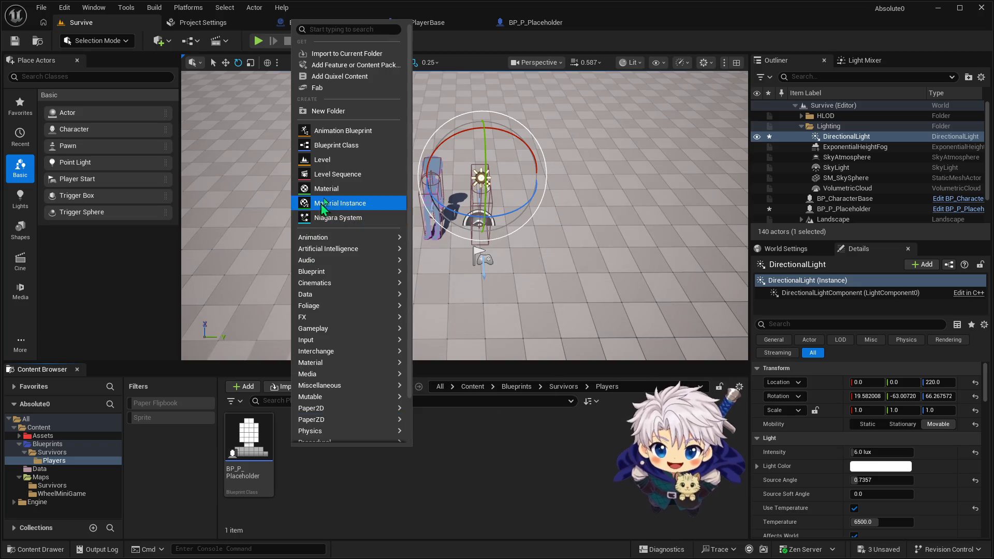
{"action": "left_click", "coordinate": [333, 108]}
{"action": "type", "text": "Pl"}
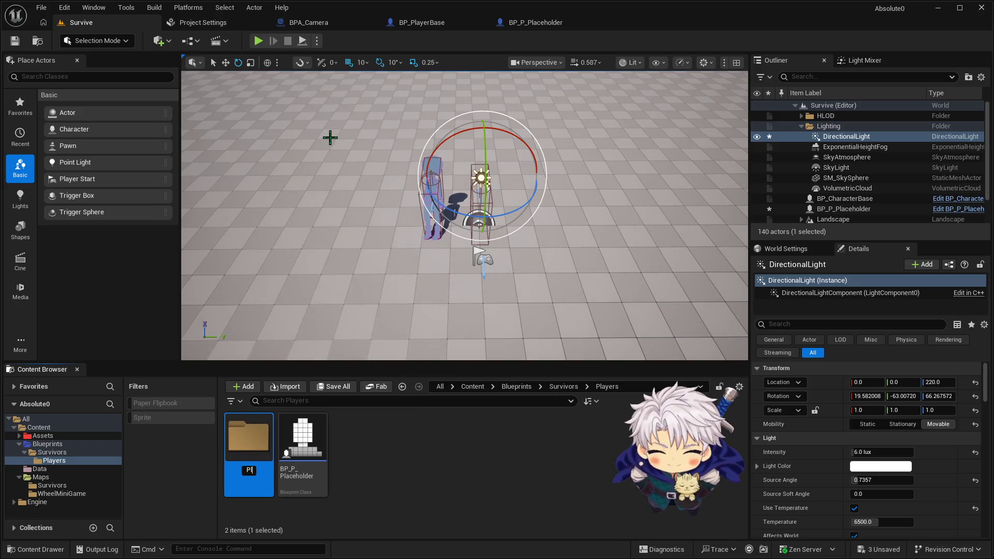
{"action": "type", "text": "aceholder"}
{"action": "key", "text": "Return"}
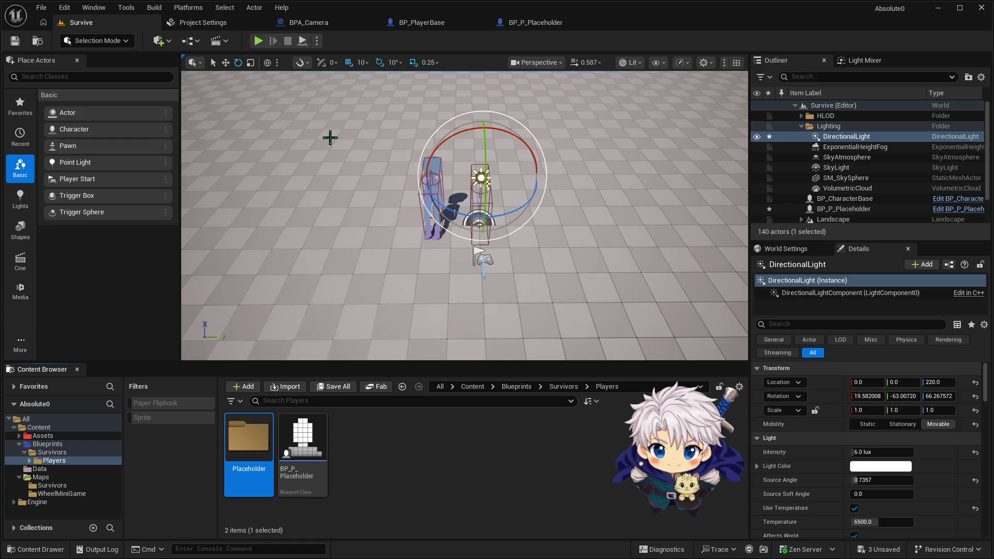
Step: Move BP_P_Placeholder into the Placeholder folder and open that folder
{"action": "left_click", "coordinate": [277, 453]}
{"action": "left_click_drag", "start_coordinate": [277, 454], "coordinate": [254, 455]}
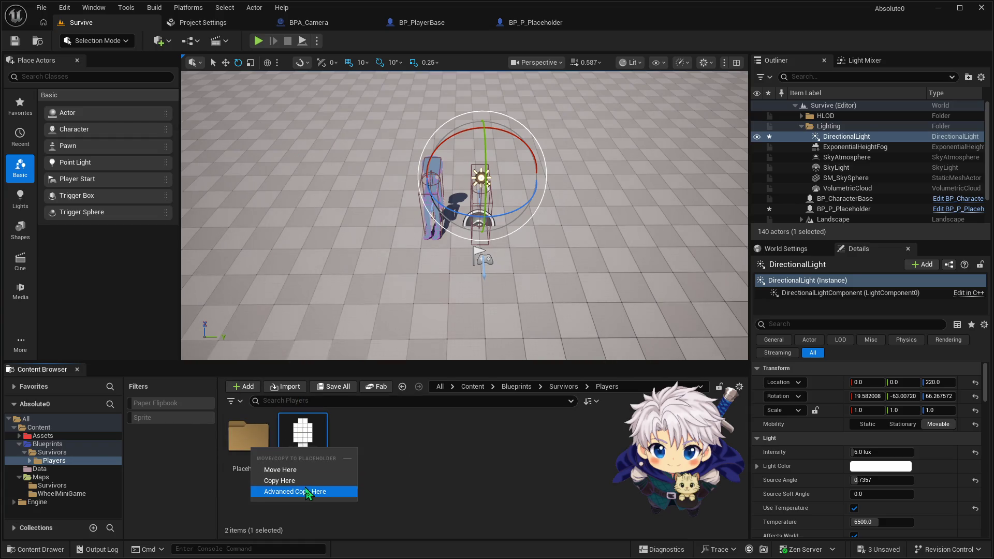
{"action": "left_click", "coordinate": [275, 469]}
{"action": "double_click", "coordinate": [238, 431]}
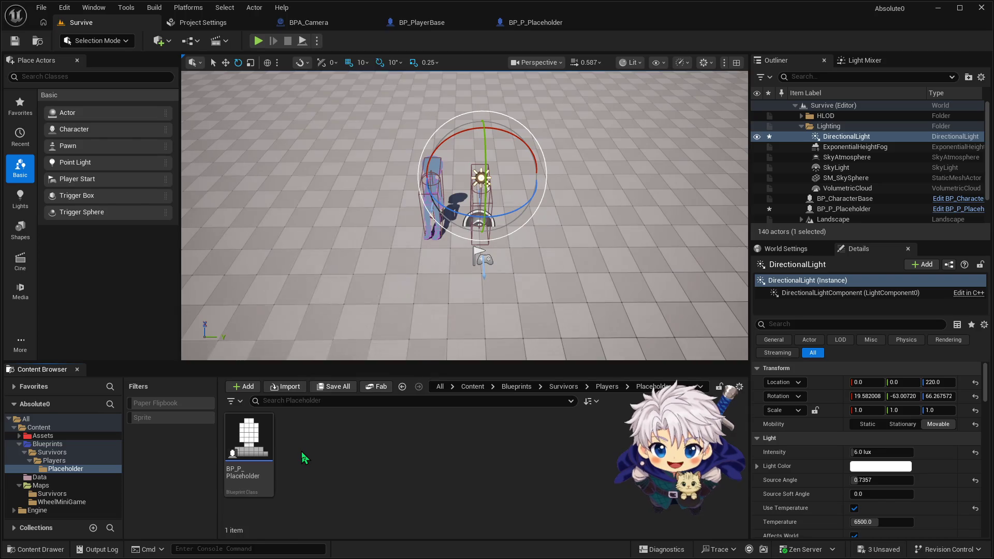
{"action": "right_click", "coordinate": [302, 452]}
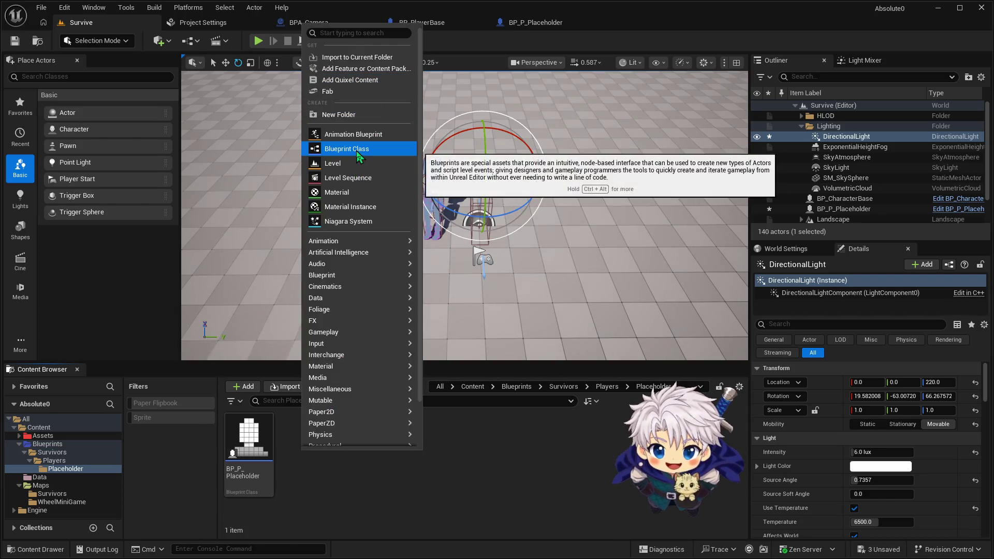
Step: Create a PaperZD Animation Source named AS_Placeholder and open it in its editor
{"action": "scroll", "coordinate": [361, 399], "scroll_direction": "down", "scroll_amount": 2}
{"action": "mouse_move", "coordinate": [361, 396]}
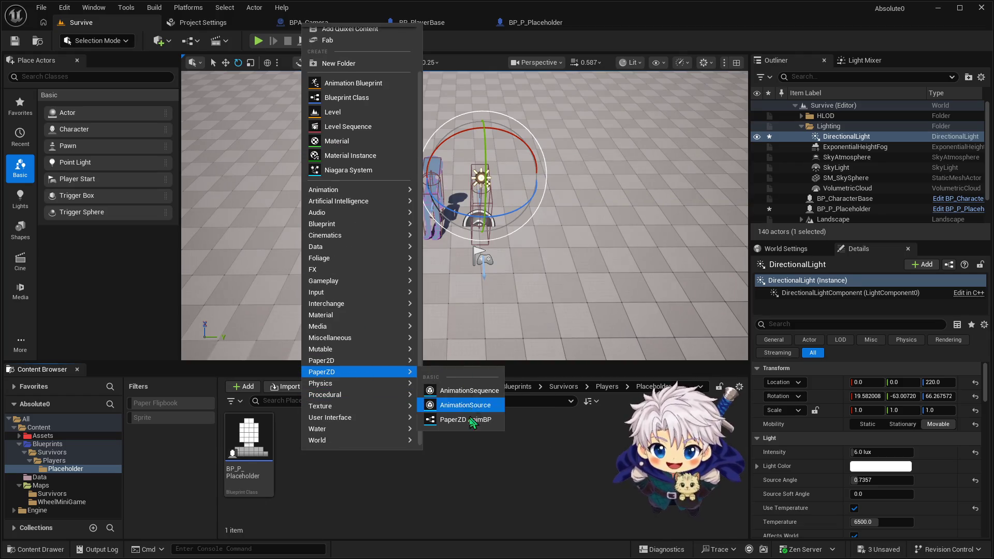
{"action": "left_click", "coordinate": [455, 419]}
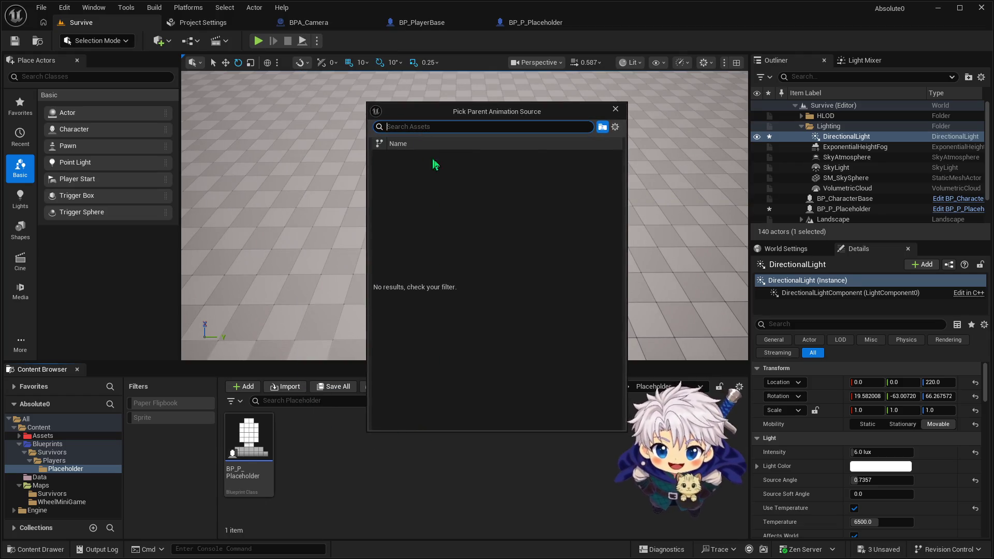
{"action": "left_click", "coordinate": [613, 109]}
{"action": "right_click", "coordinate": [289, 445]}
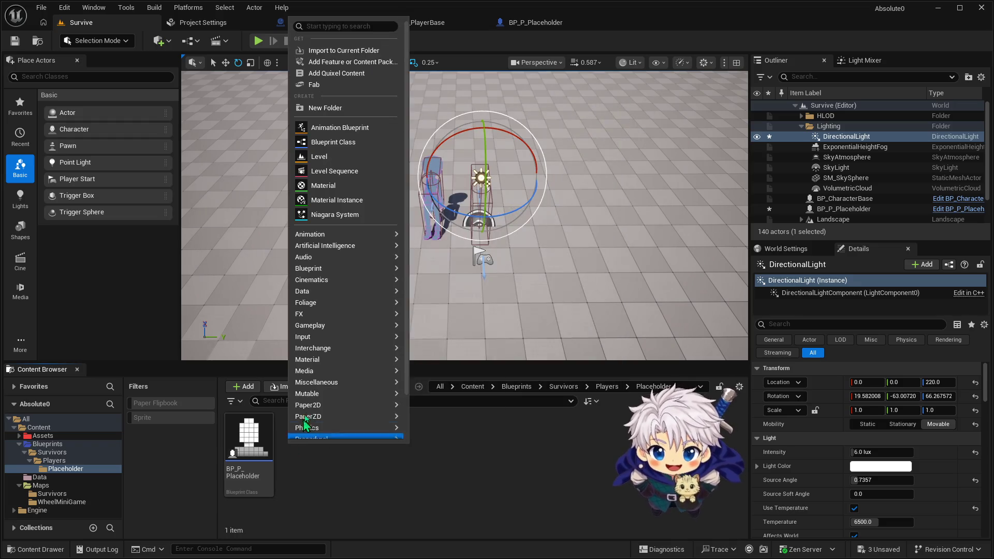
{"action": "mouse_move", "coordinate": [340, 415]}
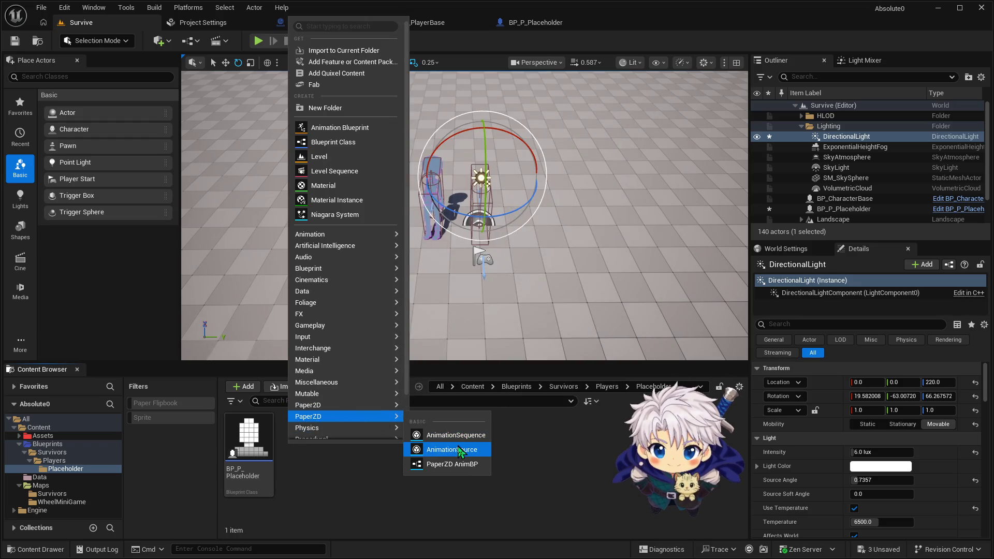
{"action": "left_click", "coordinate": [440, 450]}
{"action": "type", "text": "AS_P"}
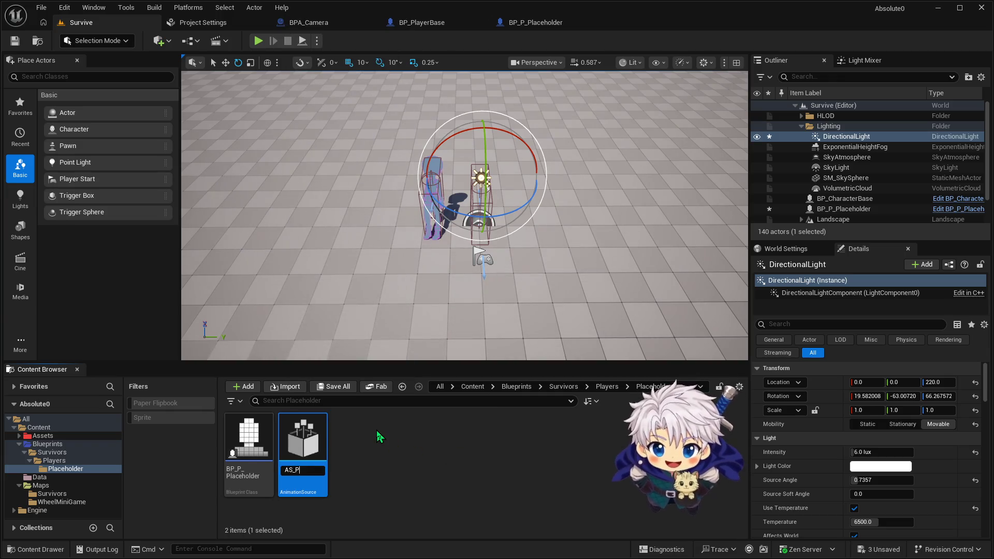
{"action": "type", "text": "_Placeholder"}
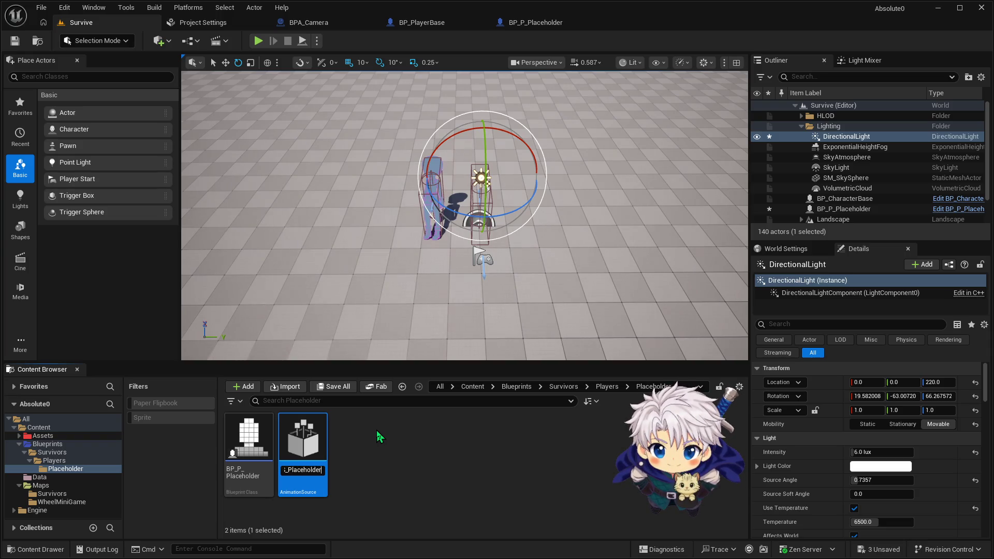
{"action": "key", "text": "Return"}
{"action": "double_click", "coordinate": [265, 433]}
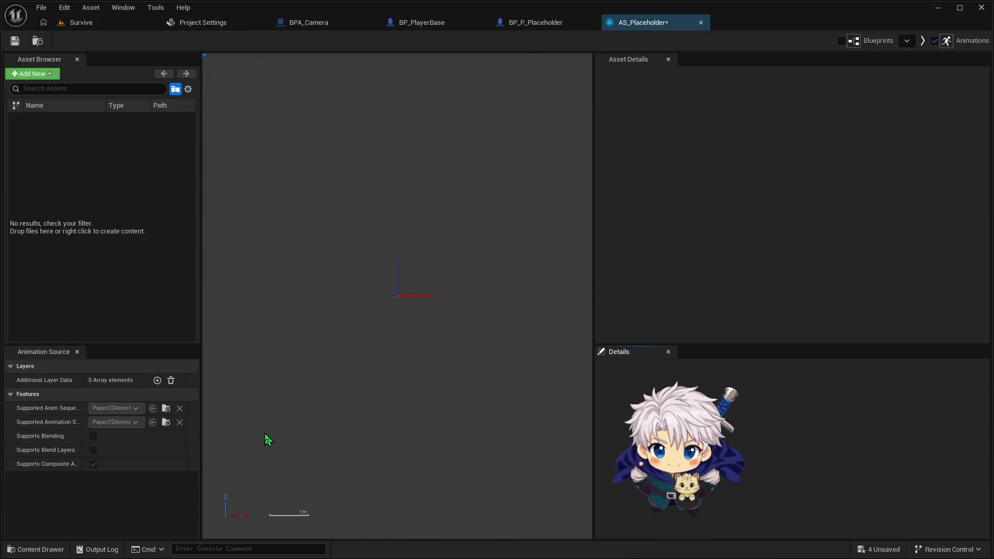
Step: Add an animation sequence to AS_Placeholder and give it the FB_IdleL flipbook
{"action": "left_click", "coordinate": [40, 76]}
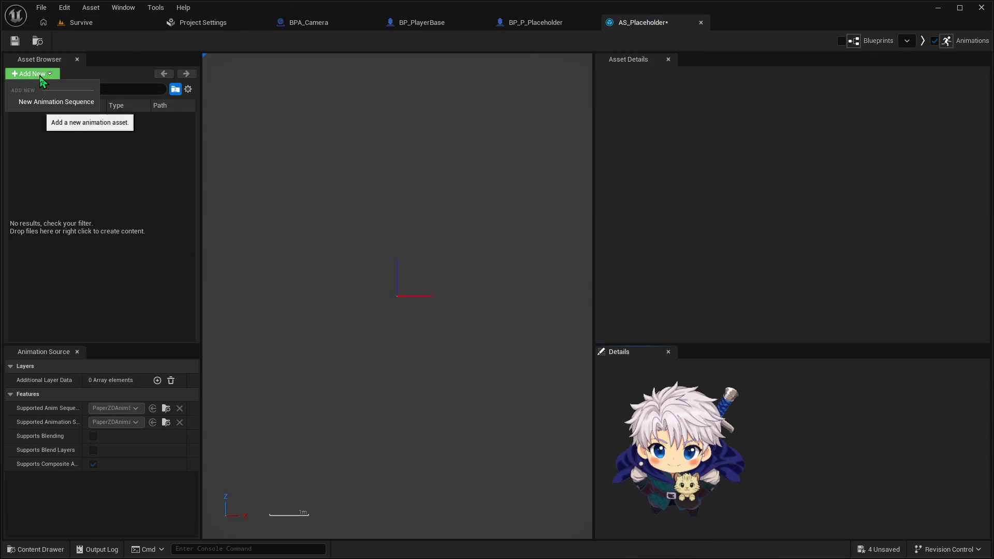
{"action": "left_click", "coordinate": [60, 103]}
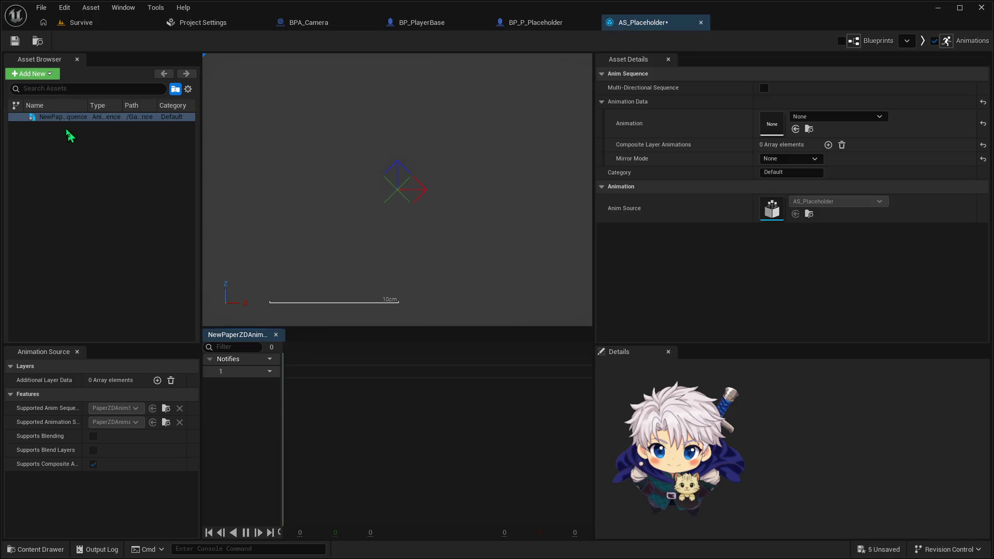
{"action": "left_click", "coordinate": [815, 118]}
{"action": "left_click", "coordinate": [859, 245]}
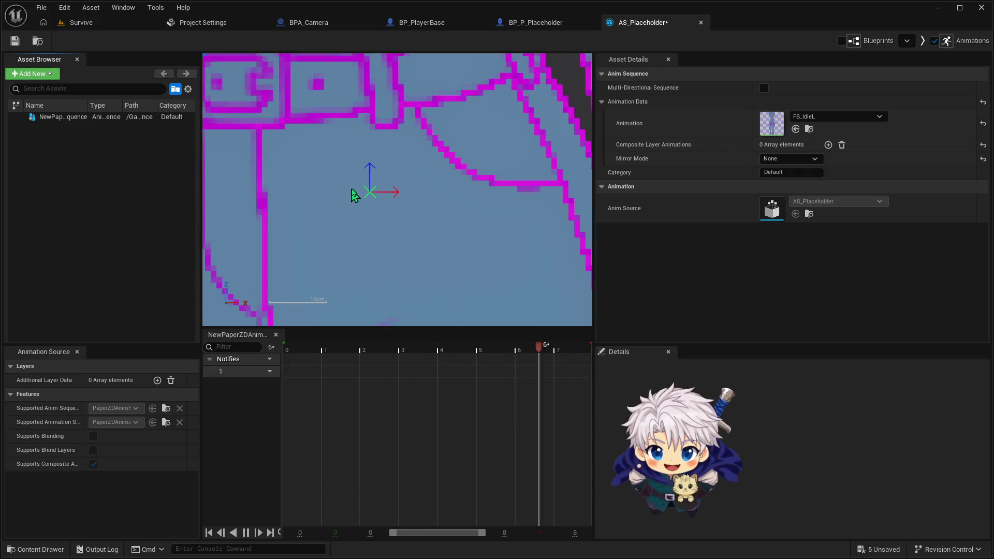
{"action": "scroll", "coordinate": [358, 197], "scroll_direction": "down", "scroll_amount": 10}
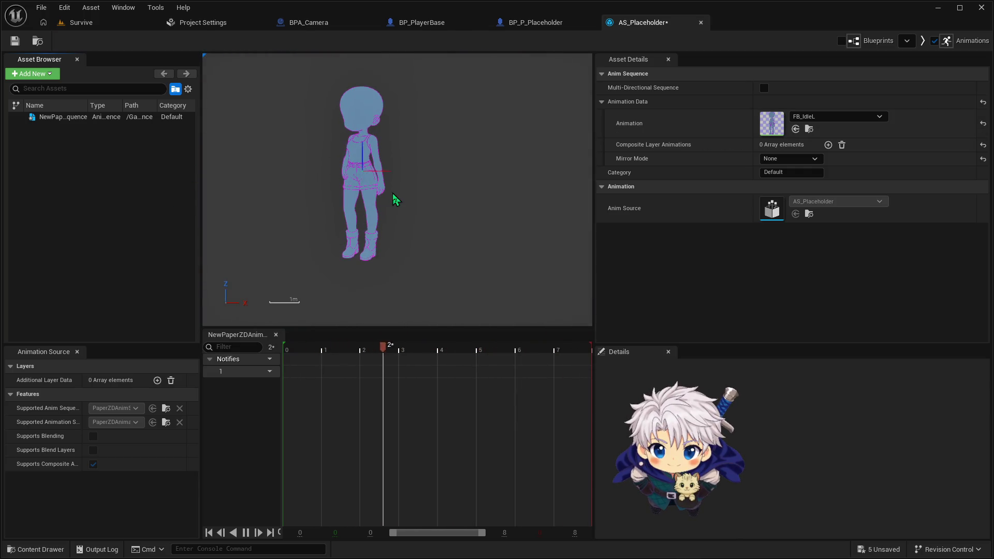
Step: Rename the existing sequence to Idle and add a second new animation sequence
{"action": "left_click", "coordinate": [32, 74]}
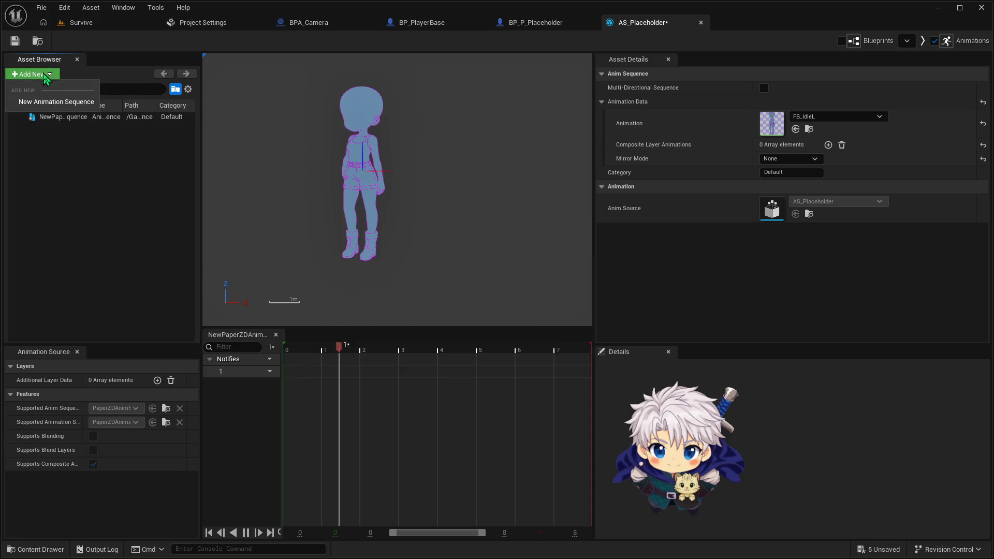
{"action": "left_click", "coordinate": [56, 101]}
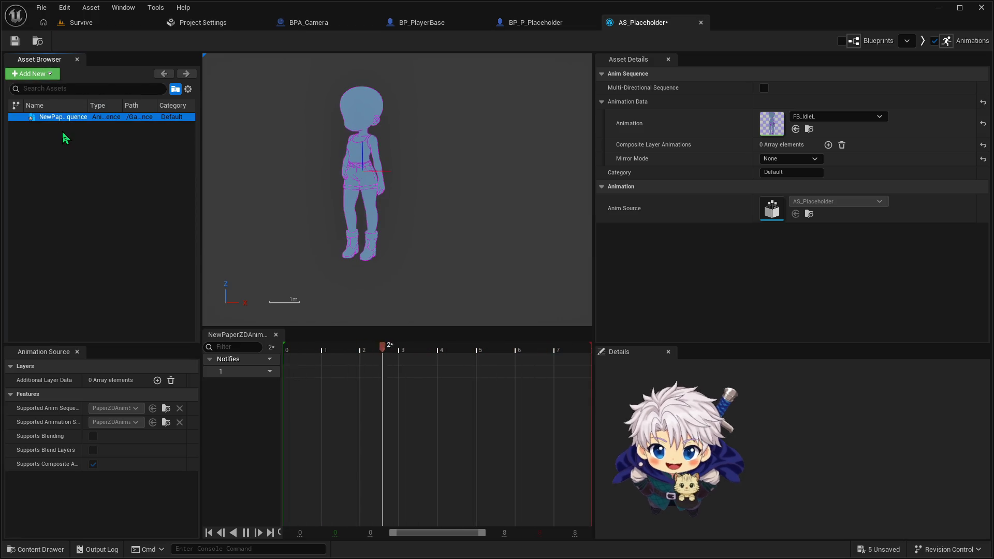
{"action": "key", "text": "F2"}
{"action": "type", "text": "Idle"}
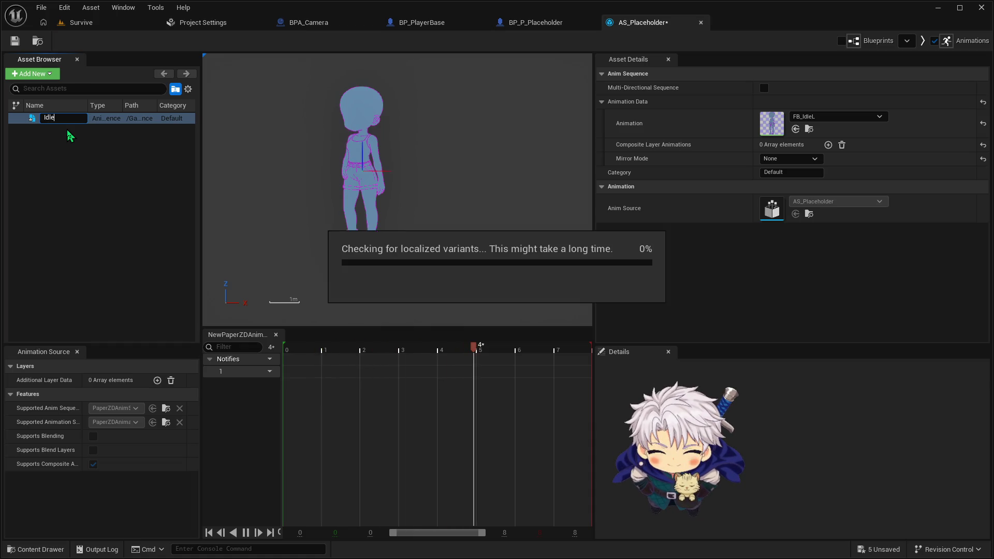
{"action": "left_click", "coordinate": [41, 75]}
{"action": "left_click", "coordinate": [56, 101]}
{"action": "left_click", "coordinate": [36, 125]}
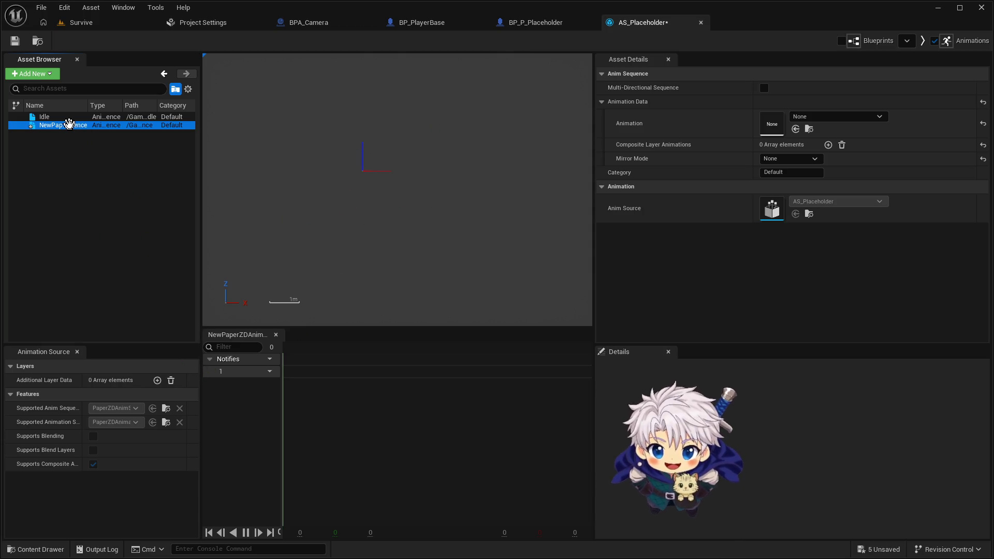
Step: Rename the new sequence from NewPaperZDAnimSequence to Run and assign it the FB_RunR flipbook
{"action": "key", "text": "F2"}
{"action": "key", "text": "BackSpace"}
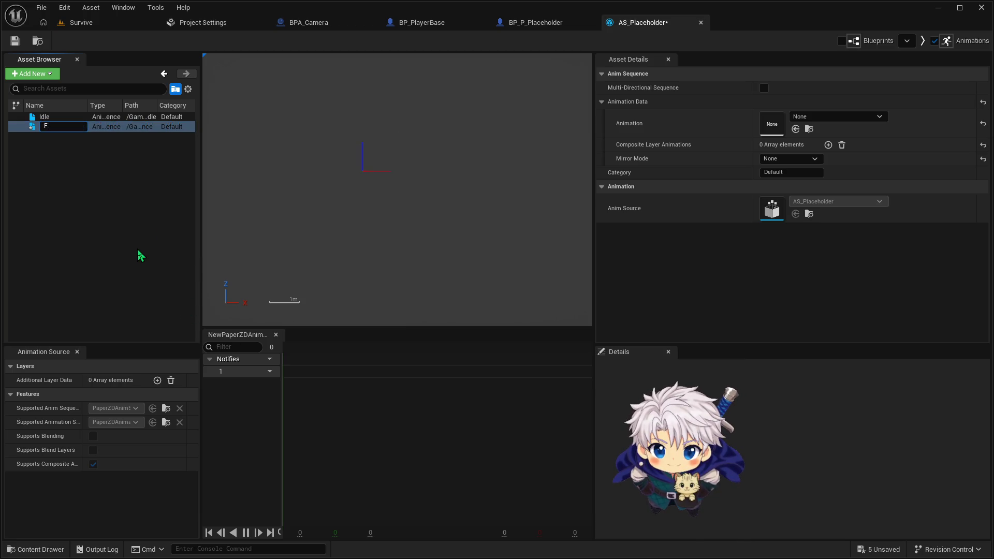
{"action": "type", "text": "Run"}
{"action": "key", "text": "Return"}
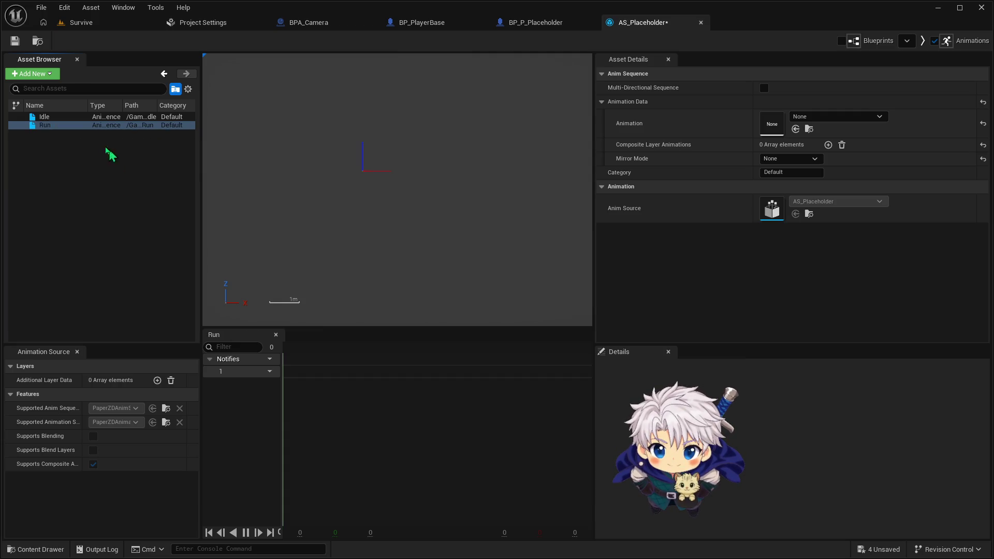
{"action": "left_click", "coordinate": [83, 119]}
{"action": "left_click", "coordinate": [83, 125]}
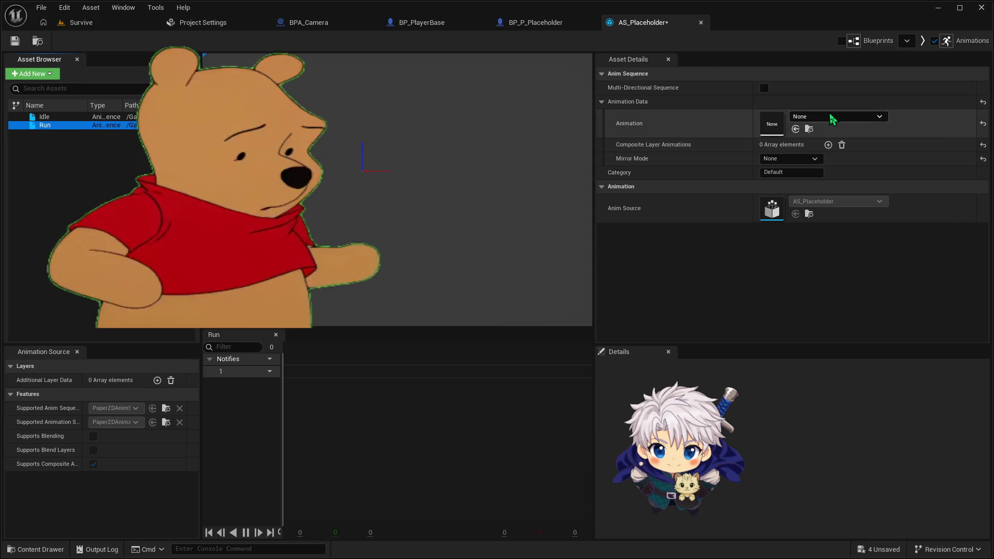
{"action": "left_click", "coordinate": [833, 119]}
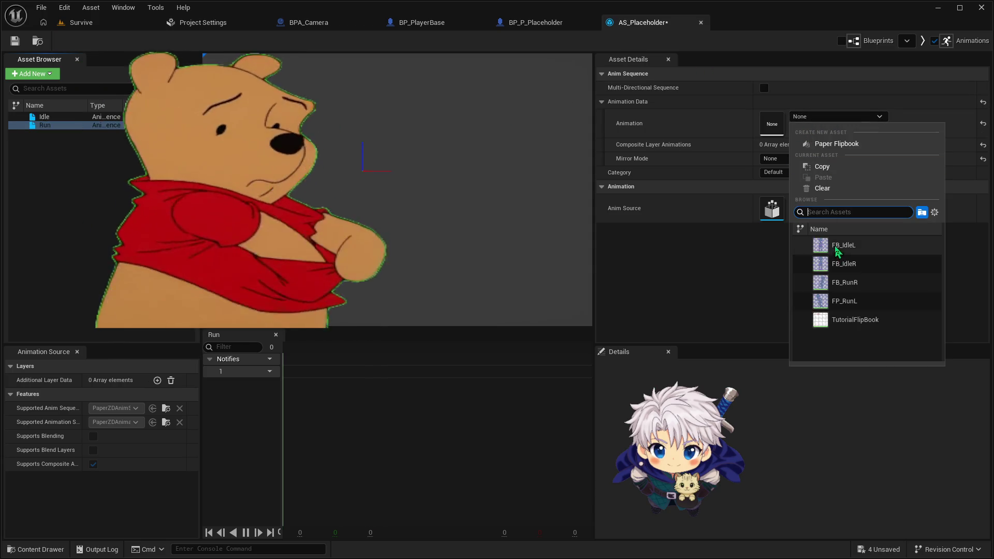
{"action": "left_click", "coordinate": [852, 283]}
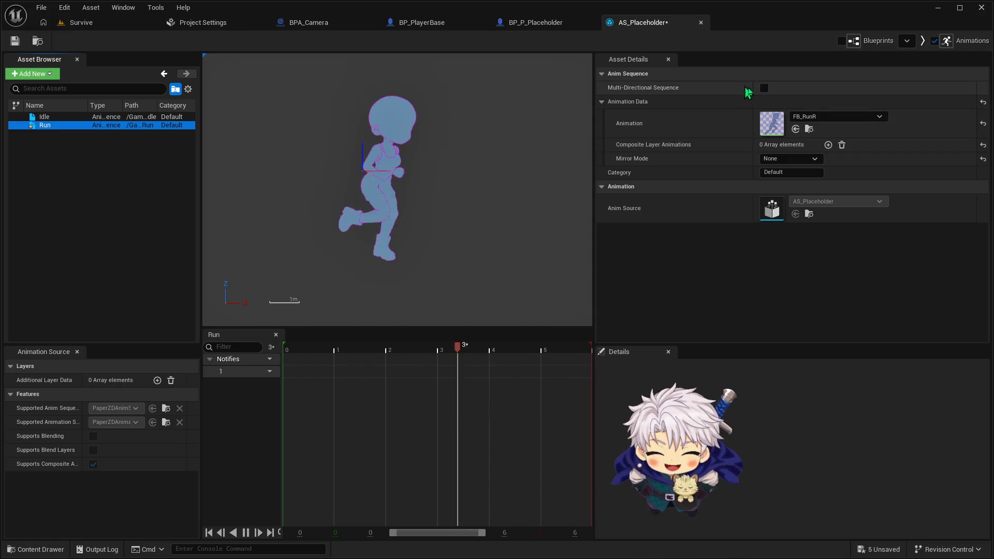
Step: Make Run a multi-directional sequence with a 45° direction angle
{"action": "left_click", "coordinate": [764, 88]}
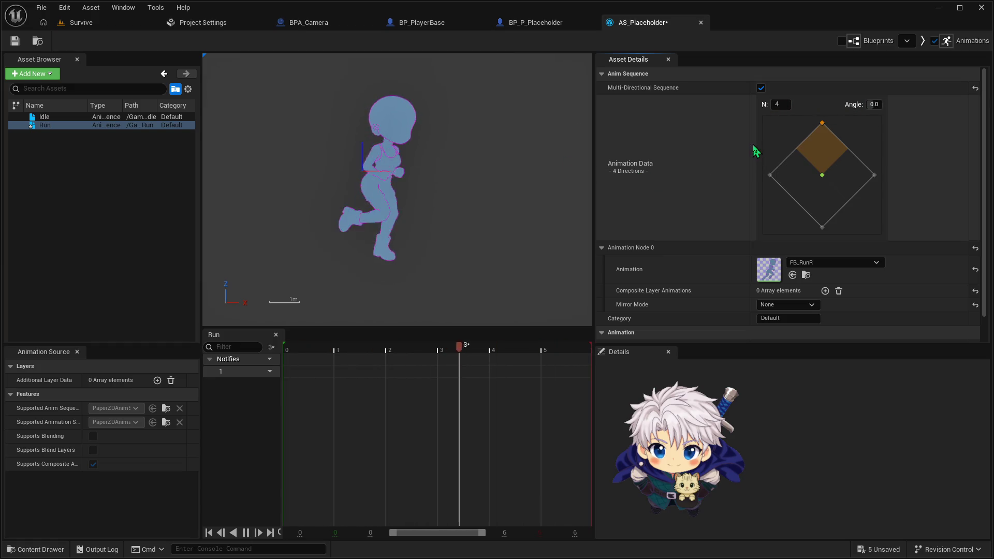
{"action": "left_click_drag", "start_coordinate": [874, 104], "coordinate": [903, 104]}
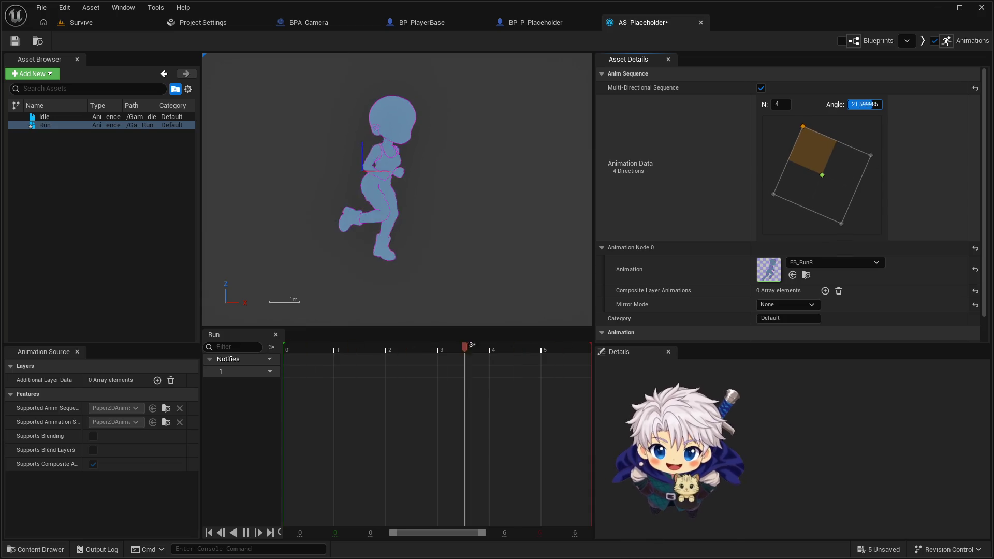
{"action": "type", "text": "45"}
{"action": "key", "text": "Return"}
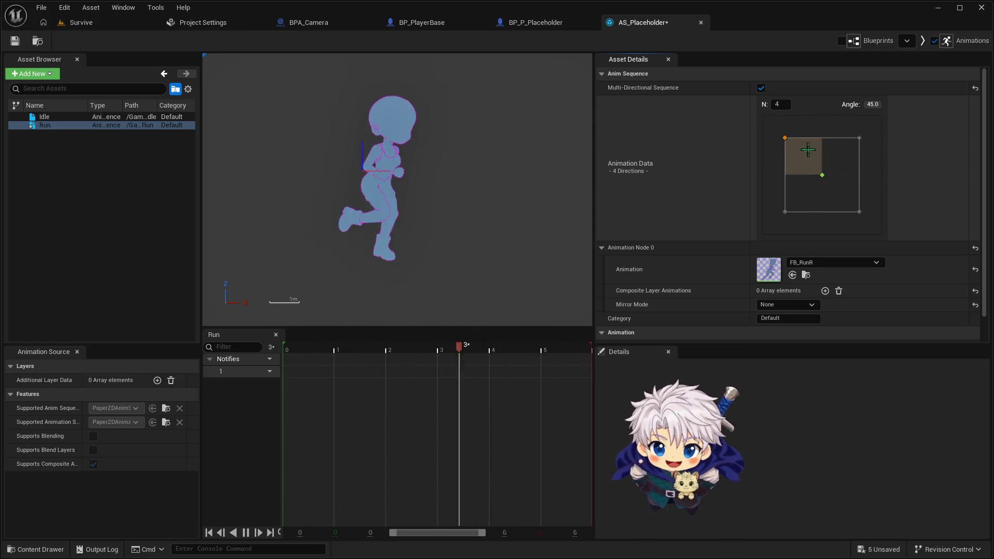
Step: Assign FB_RunR to Run's upper-right and lower-right directions
{"action": "left_click", "coordinate": [840, 164]}
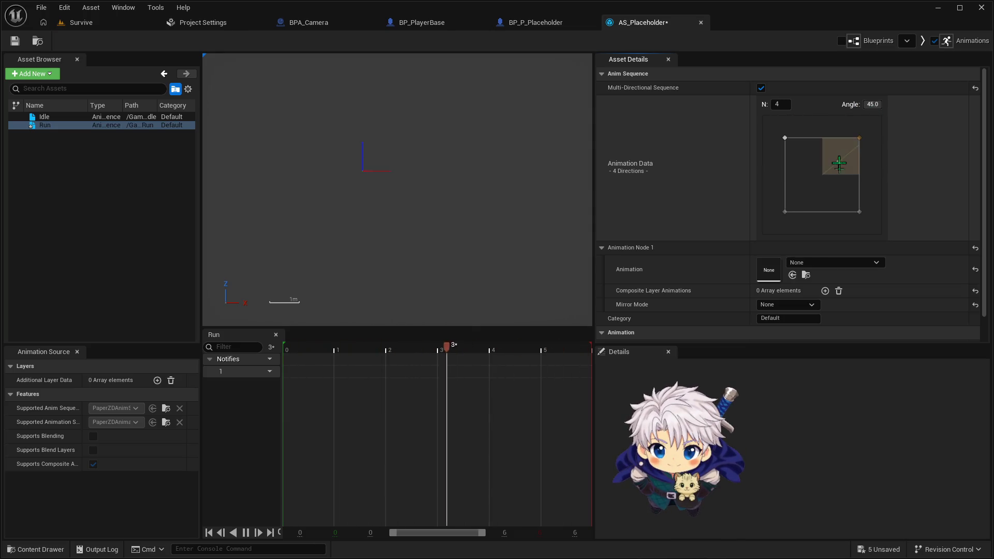
{"action": "left_click", "coordinate": [834, 263]}
{"action": "left_click", "coordinate": [848, 411]}
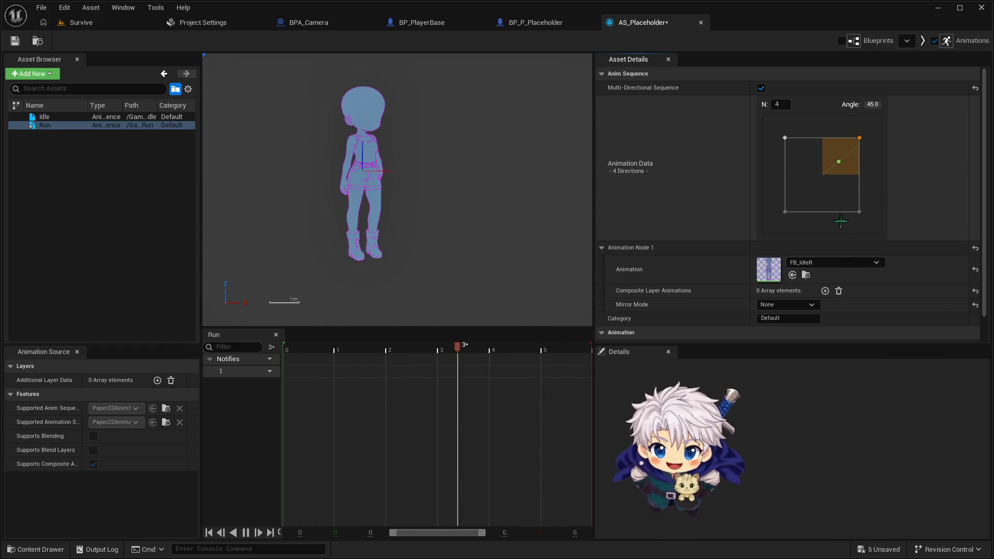
{"action": "left_click", "coordinate": [839, 263]}
{"action": "left_click", "coordinate": [860, 443]}
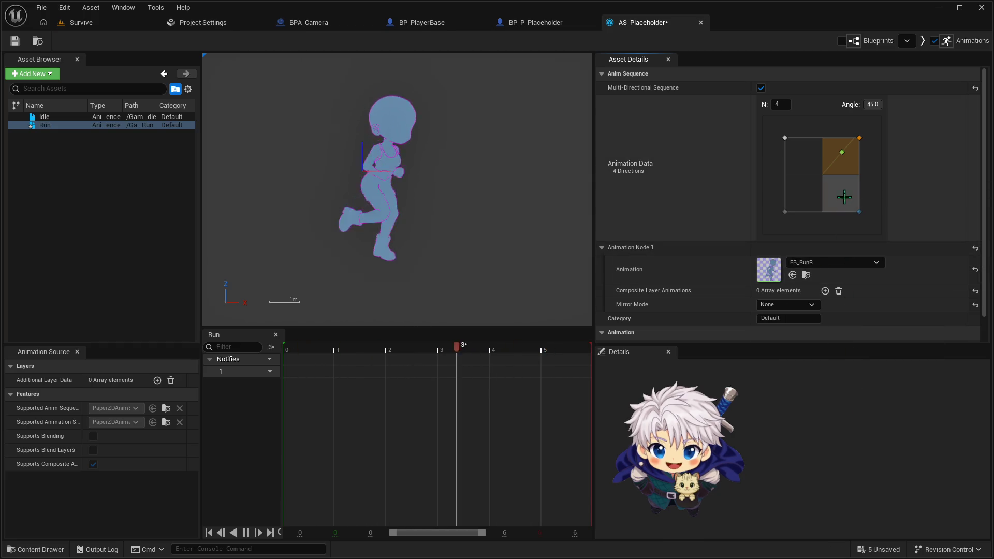
{"action": "left_click", "coordinate": [840, 194]}
{"action": "left_click", "coordinate": [843, 263]}
{"action": "left_click", "coordinate": [853, 428]}
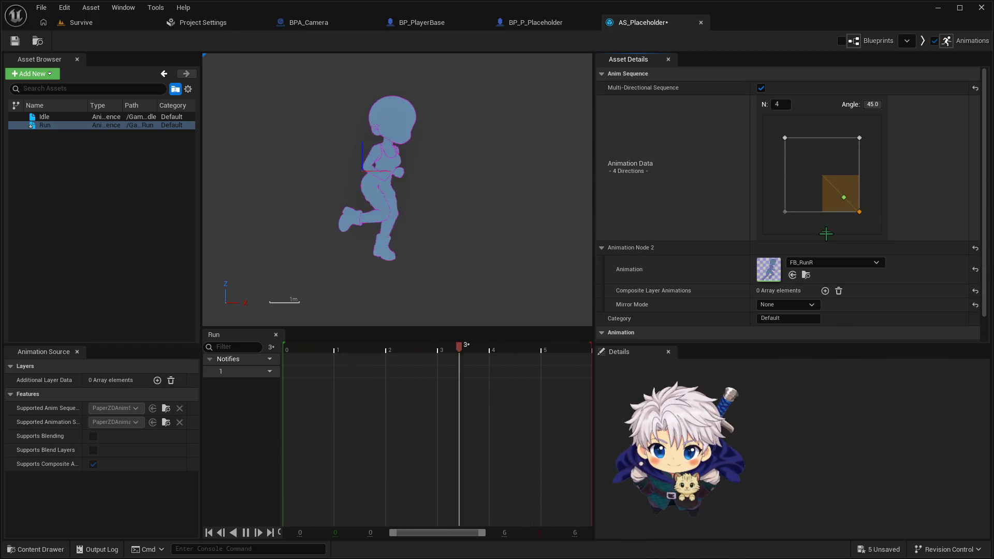
Step: Assign FP_RunL to Run's lower-left and upper-left directions
{"action": "left_click", "coordinate": [804, 196]}
{"action": "left_click", "coordinate": [828, 262]}
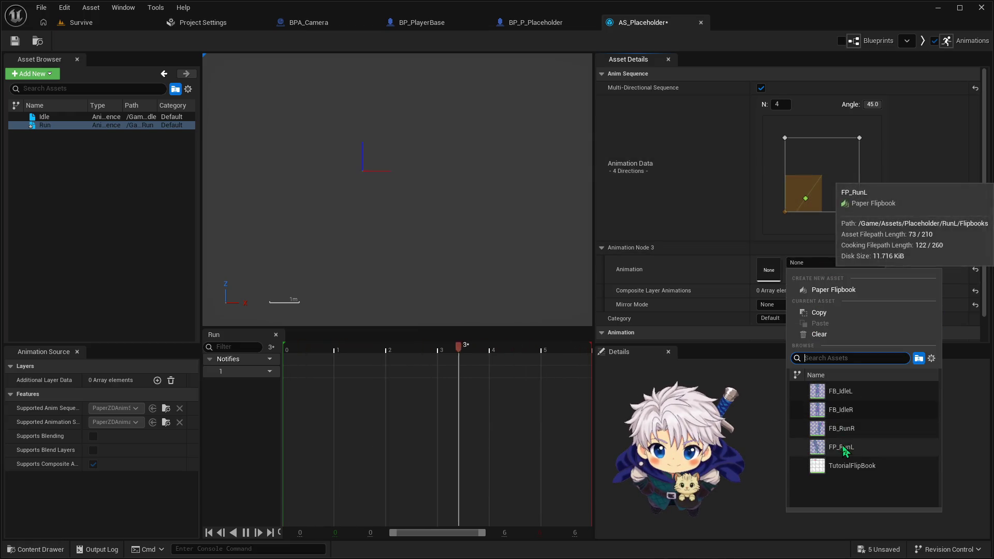
{"action": "left_click", "coordinate": [850, 448]}
{"action": "left_click", "coordinate": [803, 155]}
{"action": "left_click", "coordinate": [820, 262]}
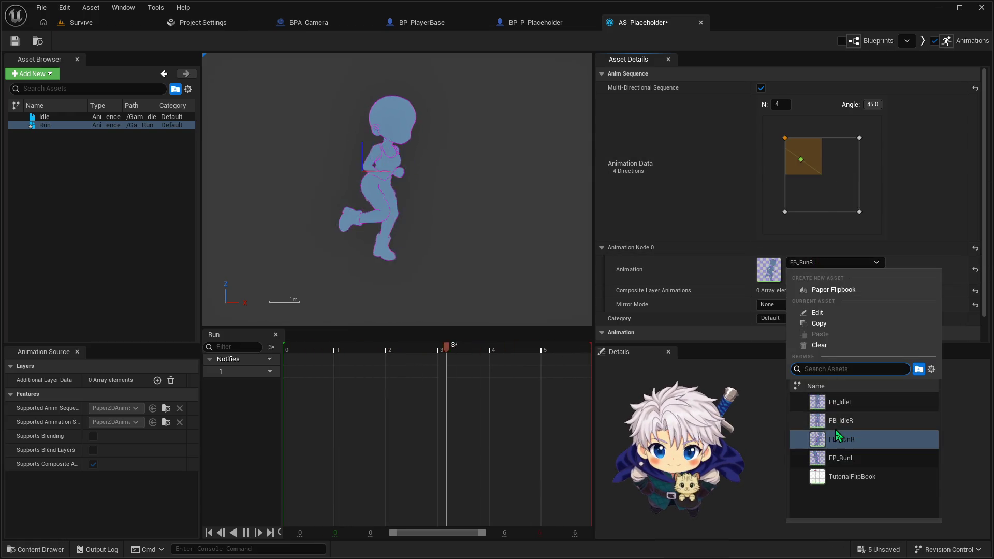
{"action": "left_click", "coordinate": [823, 450]}
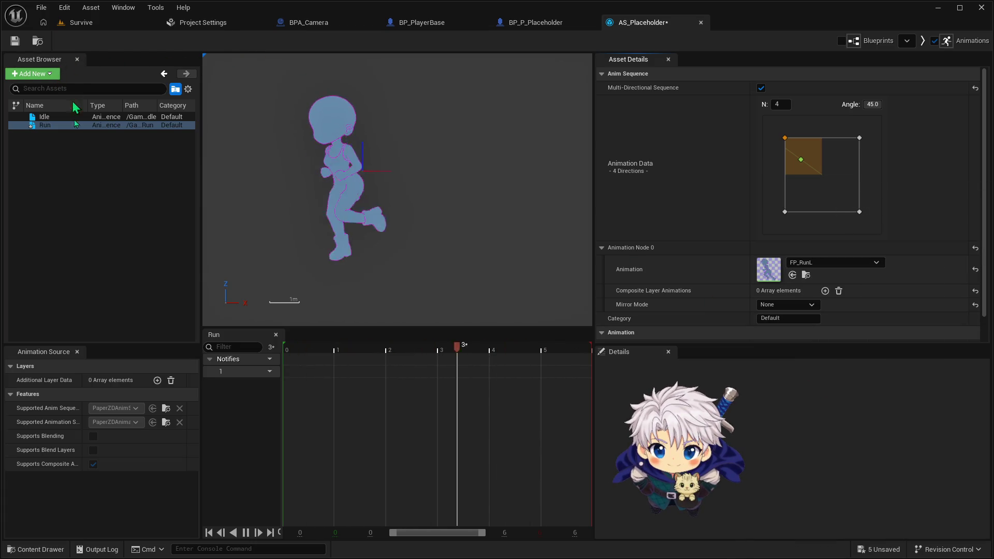
Step: Save the Run sequence and sort the Asset Browser sequences by name
{"action": "left_click", "coordinate": [15, 42]}
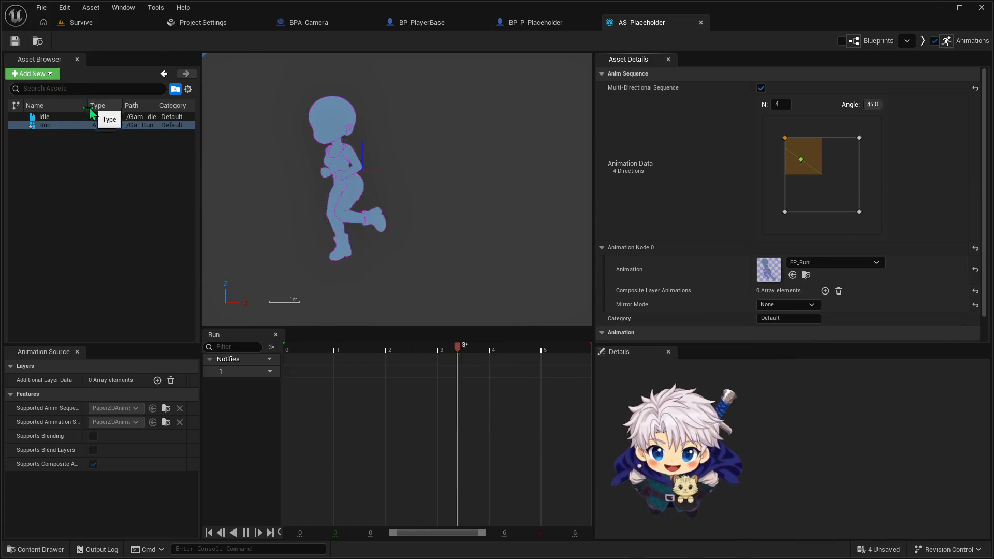
{"action": "left_click", "coordinate": [56, 106]}
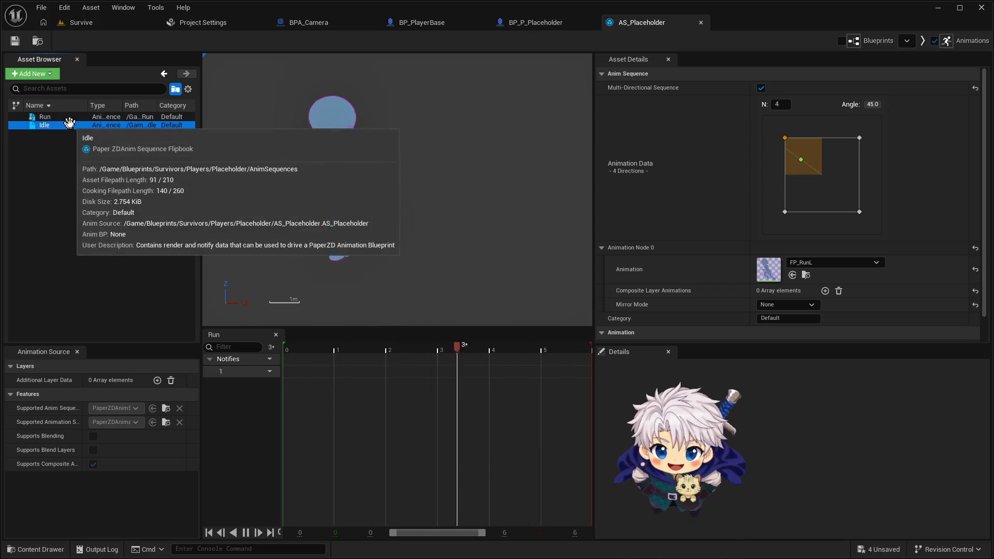
{"action": "left_click", "coordinate": [83, 124]}
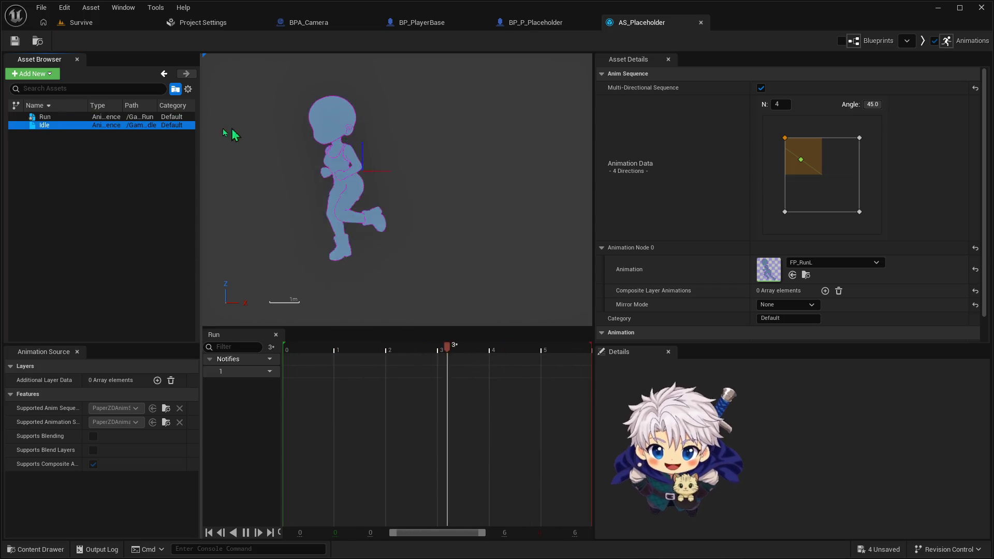
{"action": "double_click", "coordinate": [66, 124]}
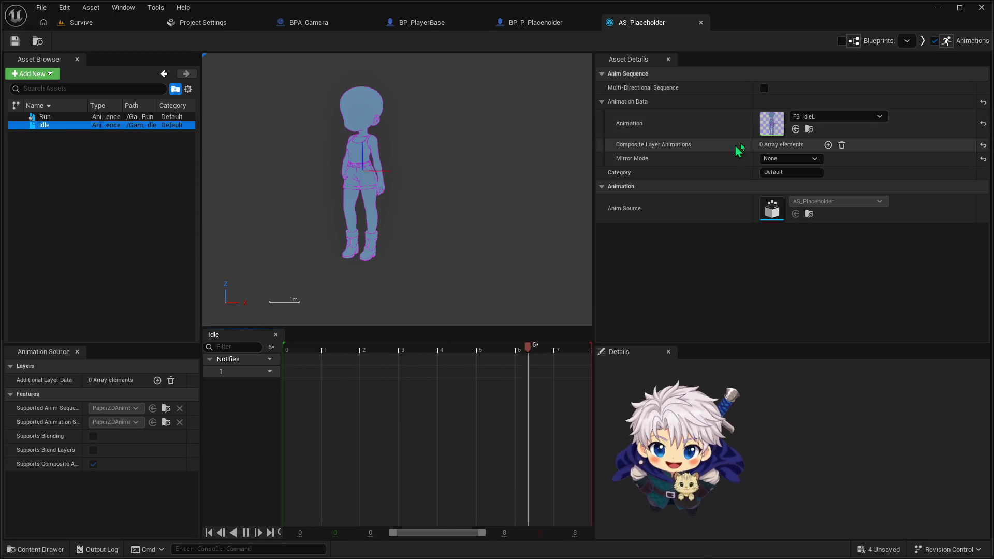
Step: Make Idle a multi-directional sequence with a 45° direction angle
{"action": "left_click", "coordinate": [764, 88]}
{"action": "left_click", "coordinate": [875, 106]}
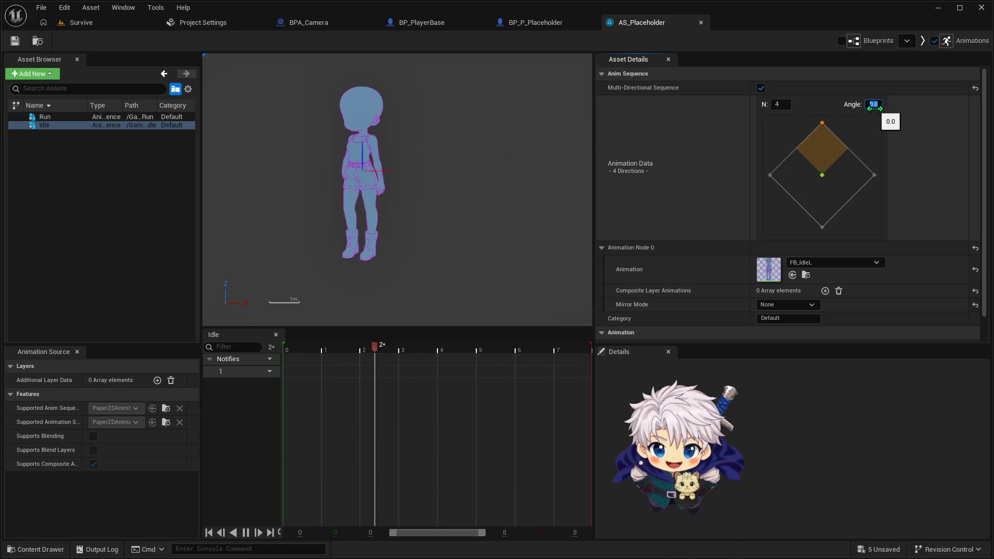
{"action": "type", "text": "45"}
{"action": "key", "text": "Return"}
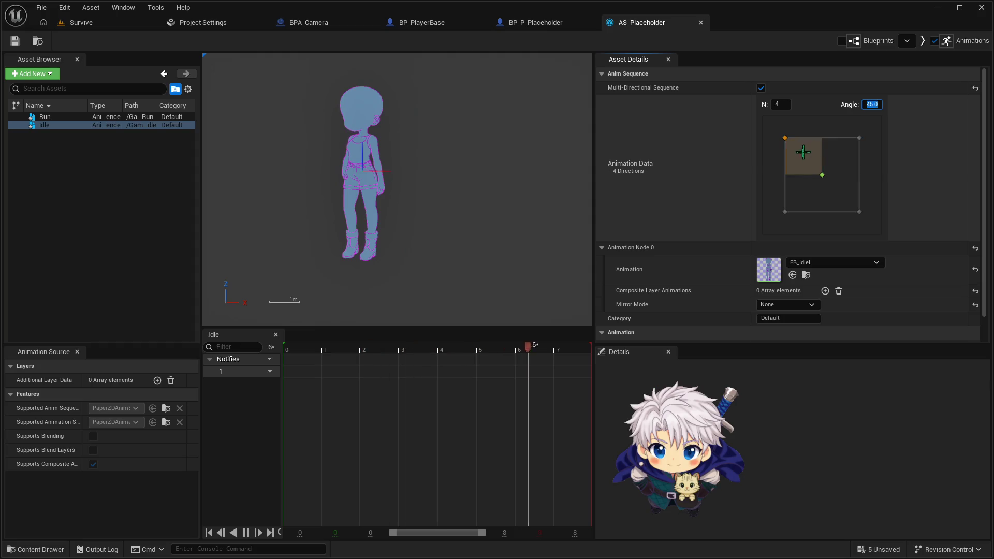
Step: Assign FB_IdleL to Idle's left-side directions
{"action": "left_click", "coordinate": [829, 262]}
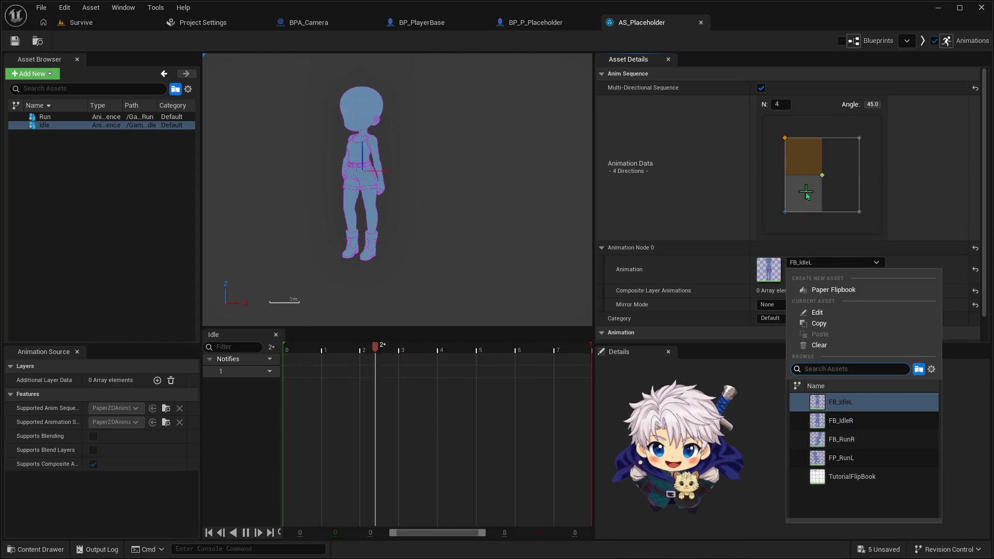
{"action": "left_click", "coordinate": [805, 192]}
{"action": "left_click", "coordinate": [829, 262]}
{"action": "left_click", "coordinate": [836, 391]}
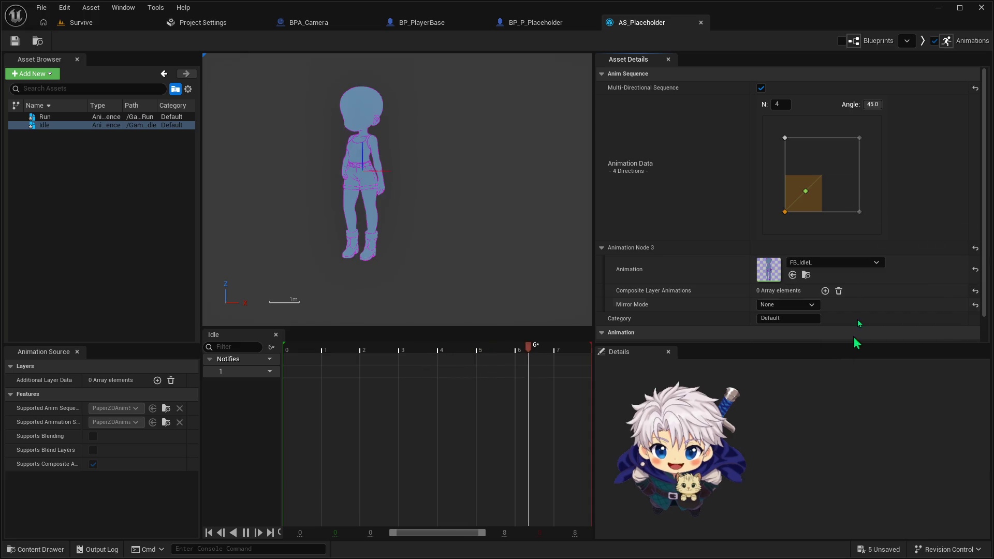
Step: Assign FB_IdleR to Idle's upper-right and lower-right directions, then save all assets
{"action": "left_click", "coordinate": [835, 155]}
{"action": "left_click", "coordinate": [829, 262]}
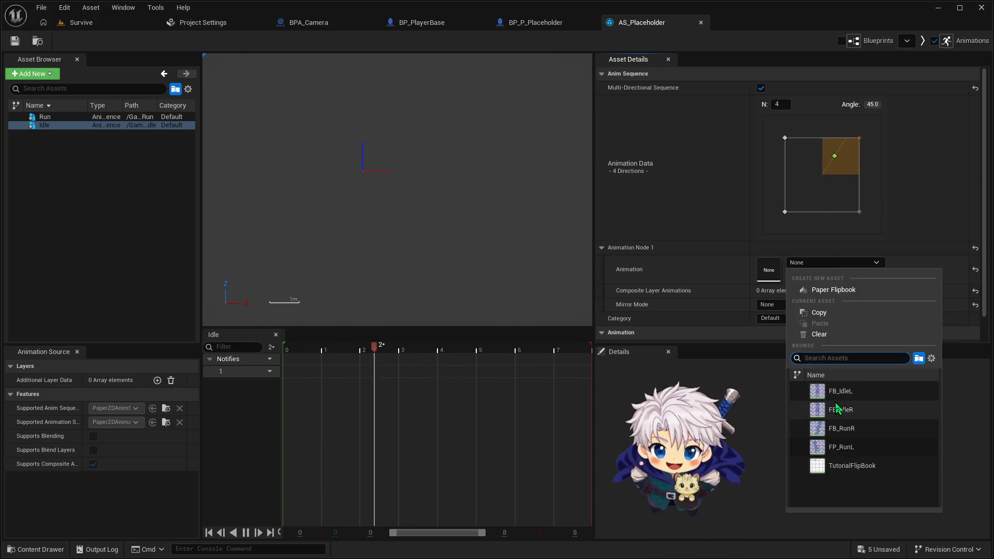
{"action": "left_click", "coordinate": [837, 410]}
{"action": "left_click", "coordinate": [842, 193]}
{"action": "left_click", "coordinate": [855, 262]}
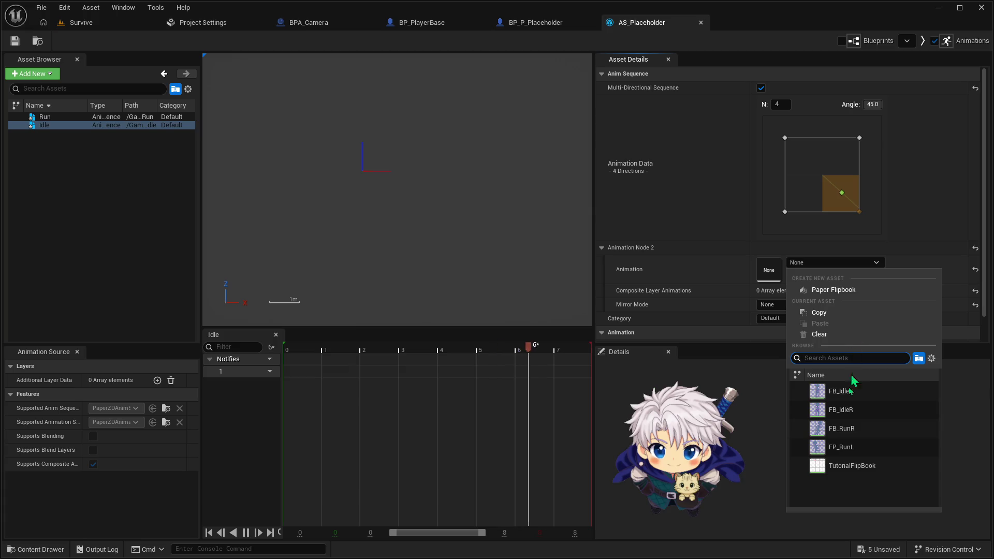
{"action": "left_click", "coordinate": [849, 412]}
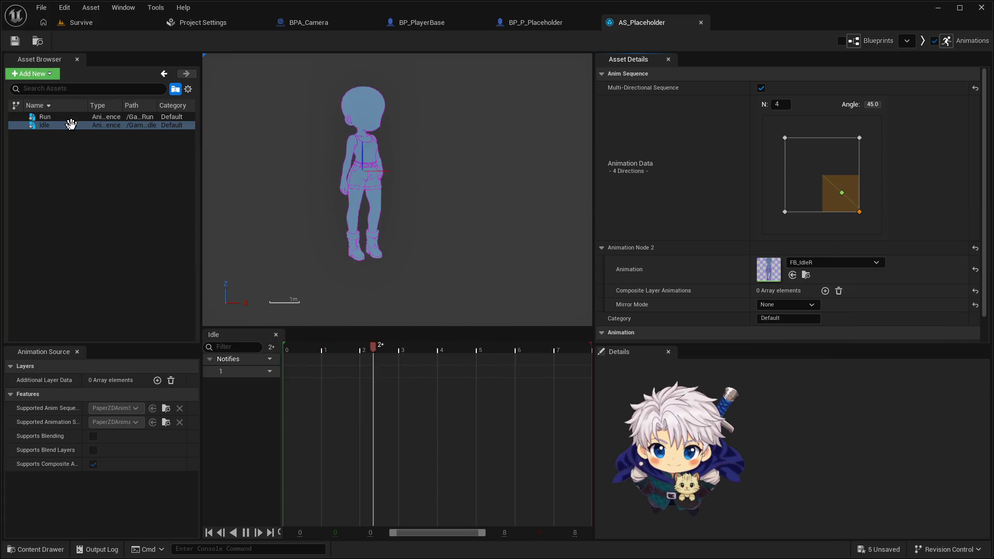
{"action": "key", "text": "ctrl+shift+s"}
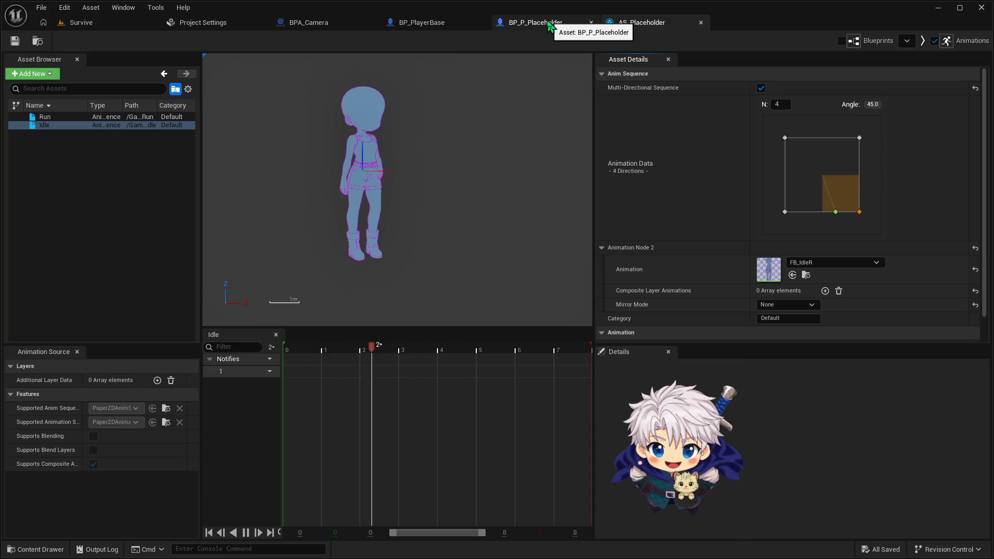
Step: Look over the BP_P_Placeholder and AS_Placeholder editors, then go back to the Survive level
{"action": "left_click", "coordinate": [549, 24]}
{"action": "left_click", "coordinate": [623, 24]}
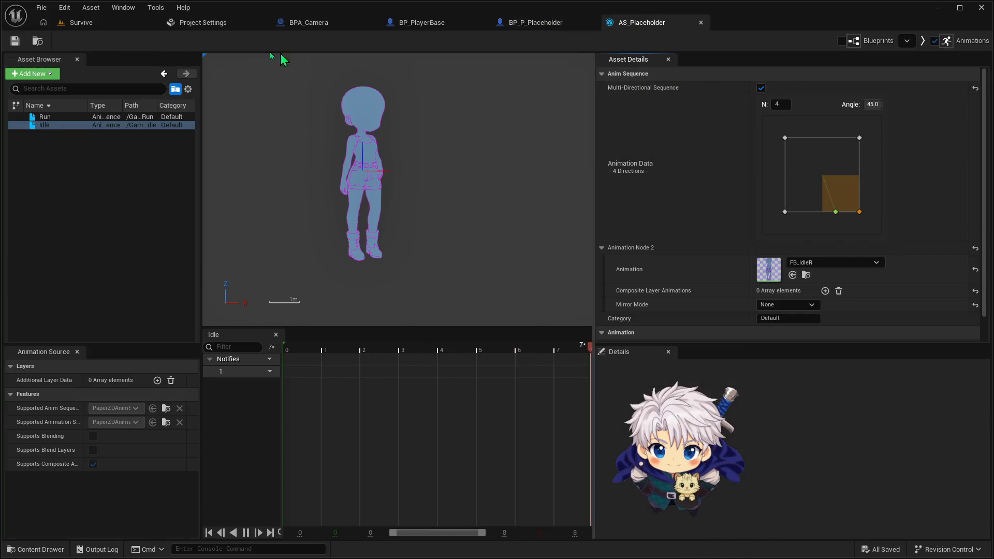
{"action": "left_click", "coordinate": [77, 22]}
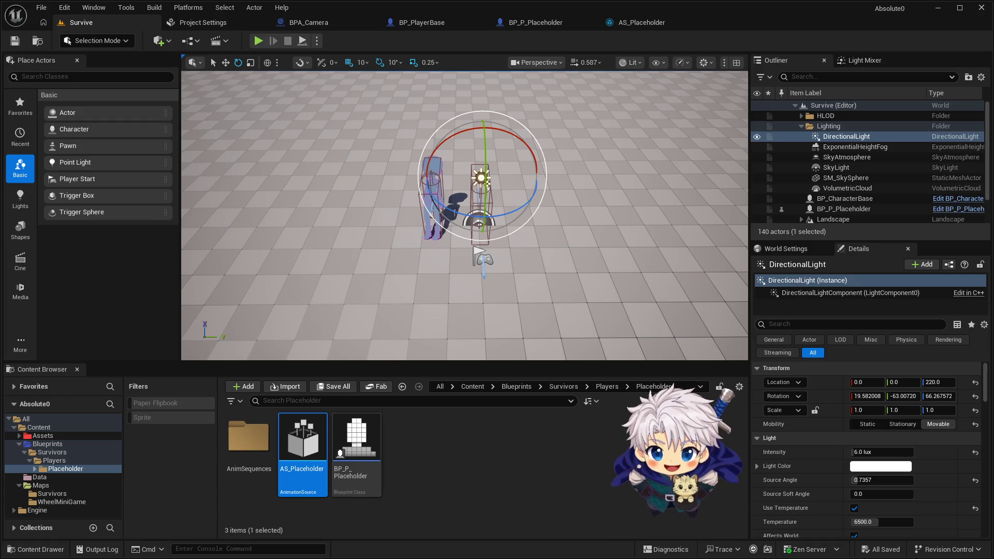
{"action": "left_click_drag", "start_coordinate": [228, 305], "coordinate": [523, 101]}
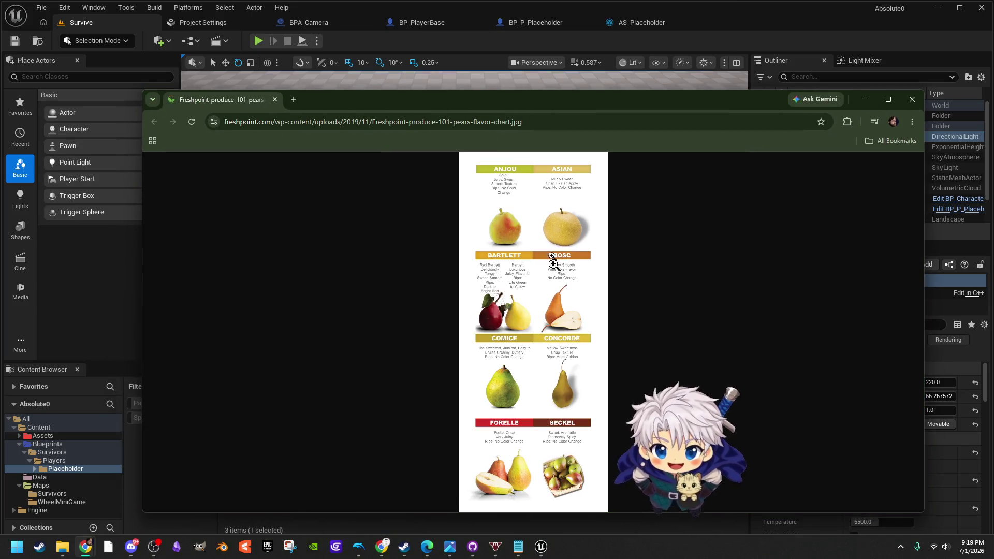
Step: Zoom the pear flavour chart in and back to fit, maximize it, then close it
{"action": "left_click", "coordinate": [500, 191]}
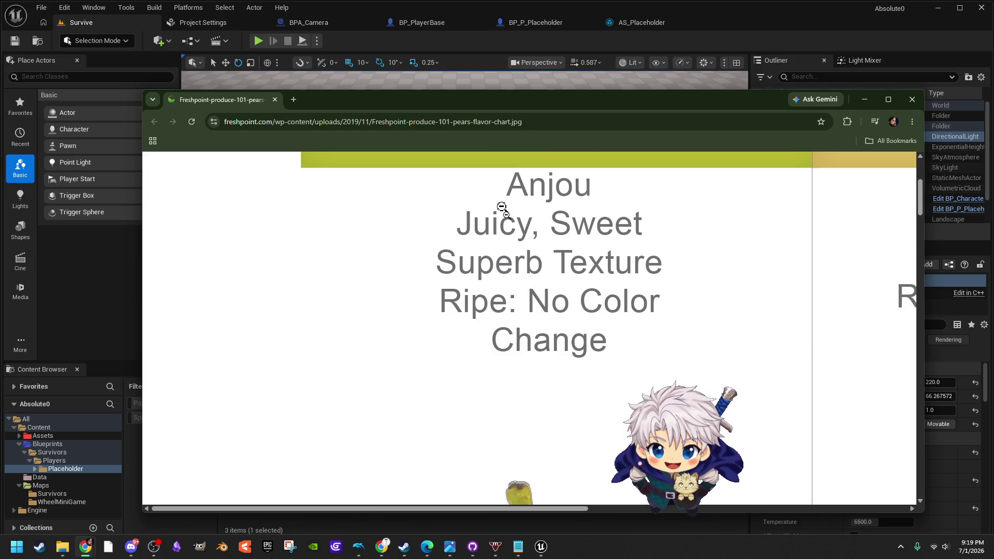
{"action": "left_click", "coordinate": [516, 259]}
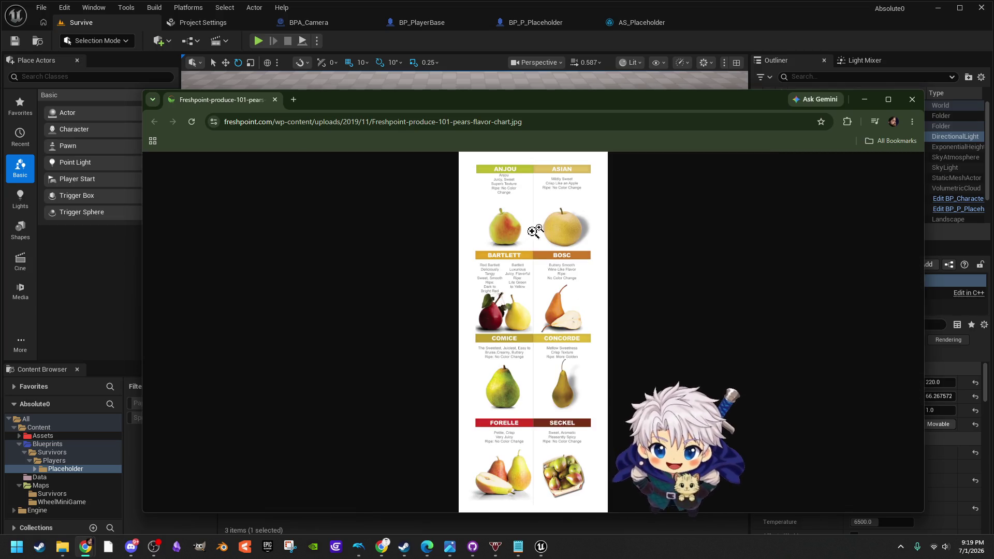
{"action": "left_click", "coordinate": [889, 100]}
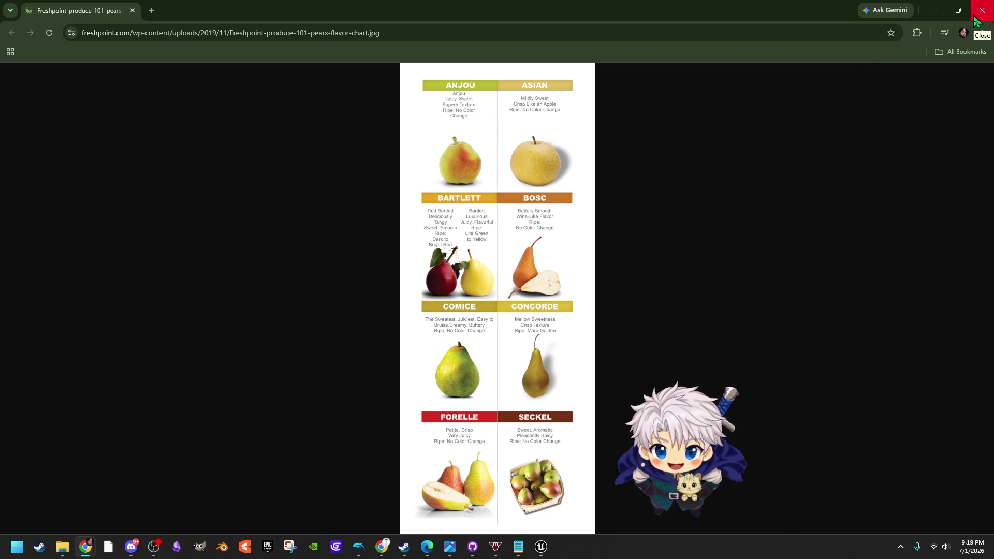
{"action": "left_click", "coordinate": [132, 14]}
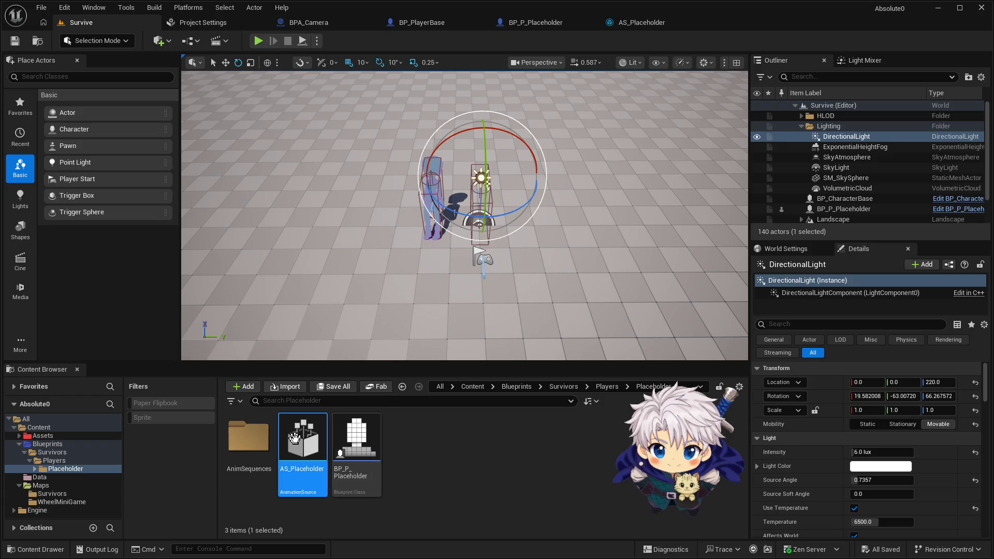
Step: Bring up the new-asset menu on empty space in the Placeholder folder
{"action": "right_click", "coordinate": [414, 467]}
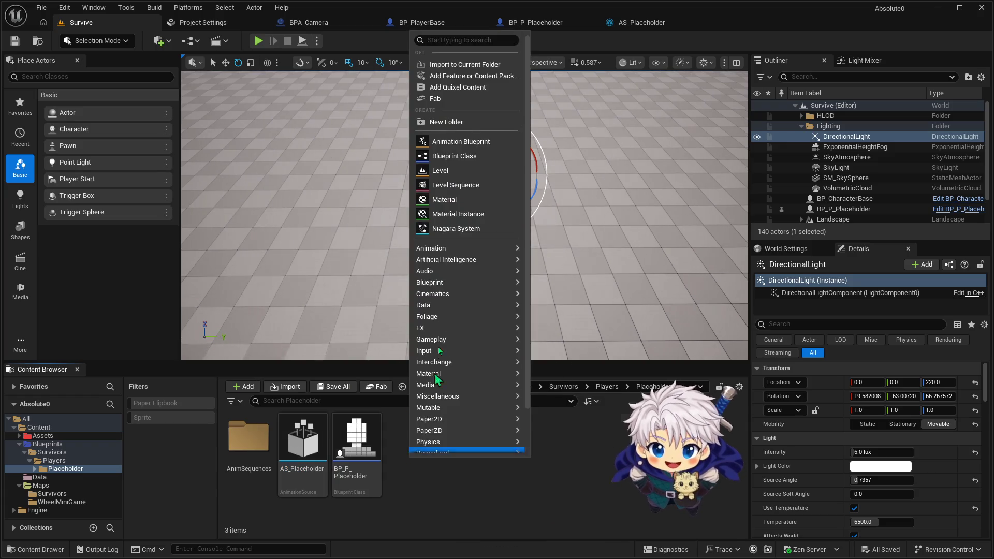
Step: Create PaperZD AnimBP 'ABP_Placeholder' sourced from AS_Placeholder and open it
{"action": "mouse_move", "coordinate": [455, 431]}
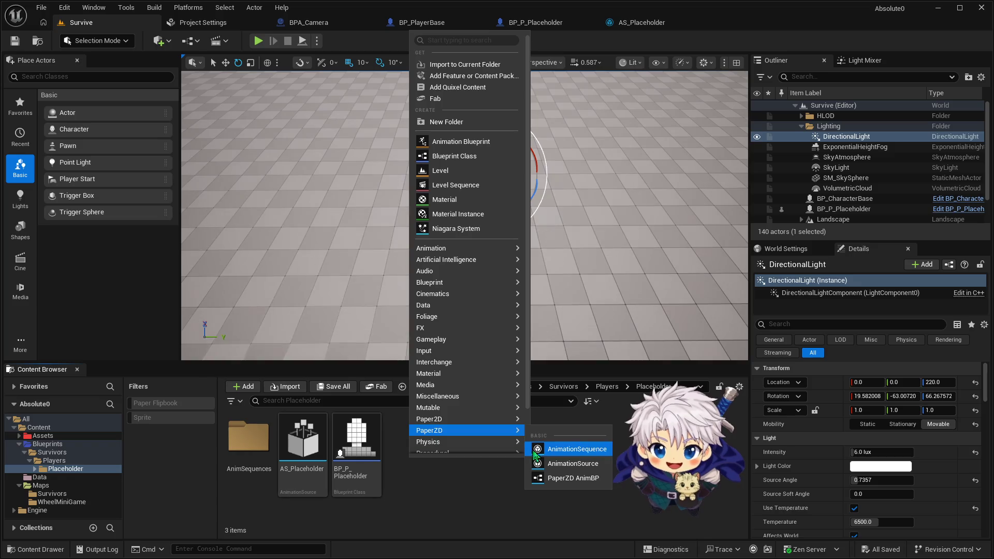
{"action": "left_click", "coordinate": [569, 478]}
{"action": "double_click", "coordinate": [420, 164]}
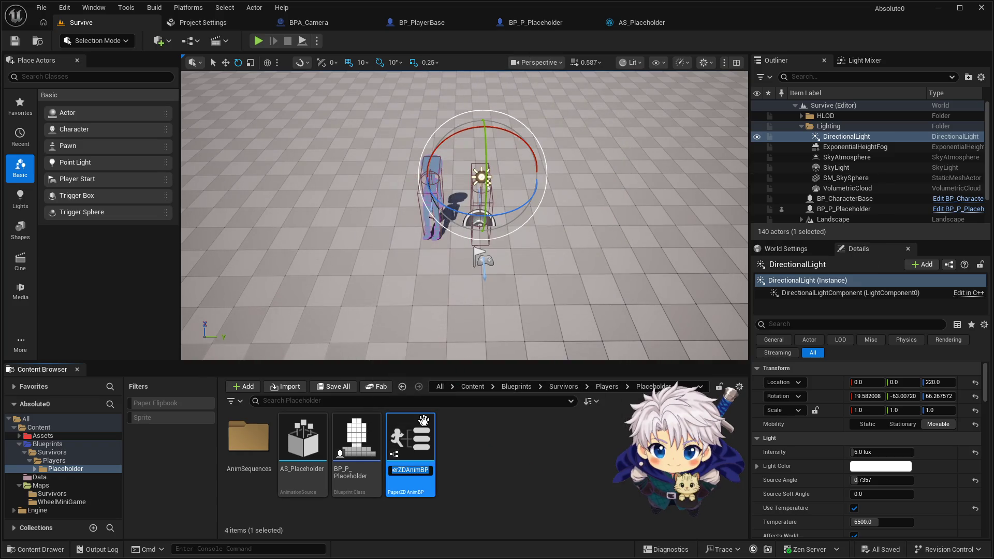
{"action": "type", "text": "P"}
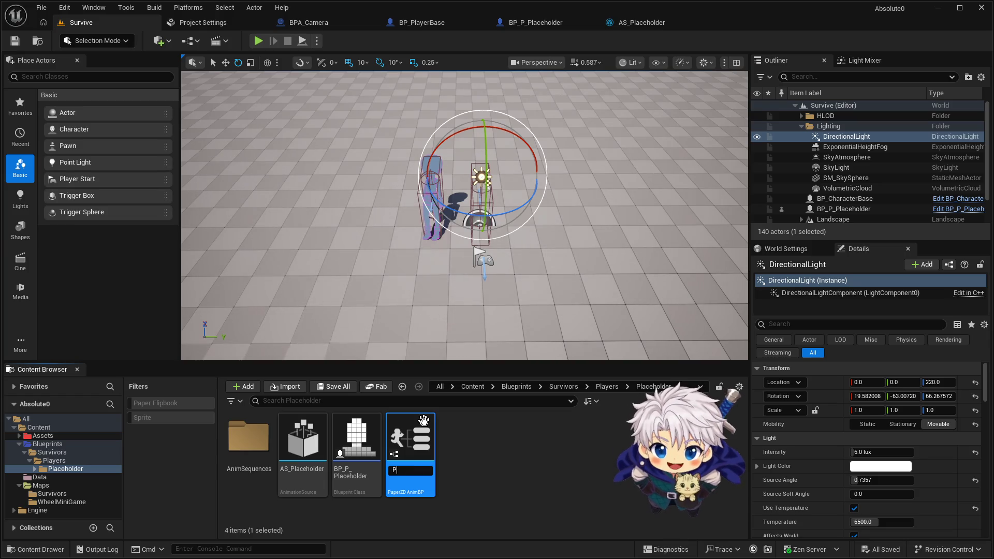
{"action": "key", "text": "BackSpace"}
{"action": "type", "text": "ABP"}
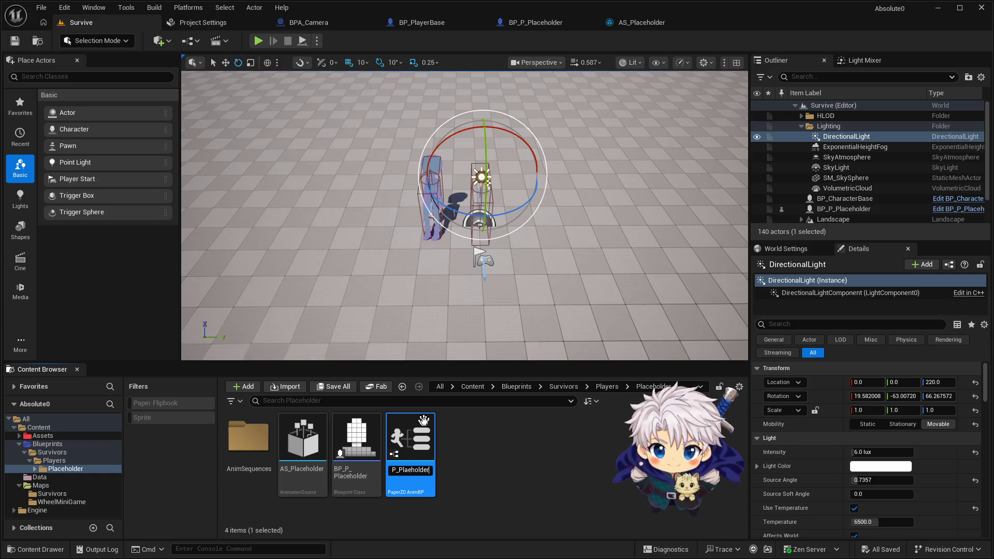
{"action": "type", "text": "eholder"}
{"action": "key", "text": "Return"}
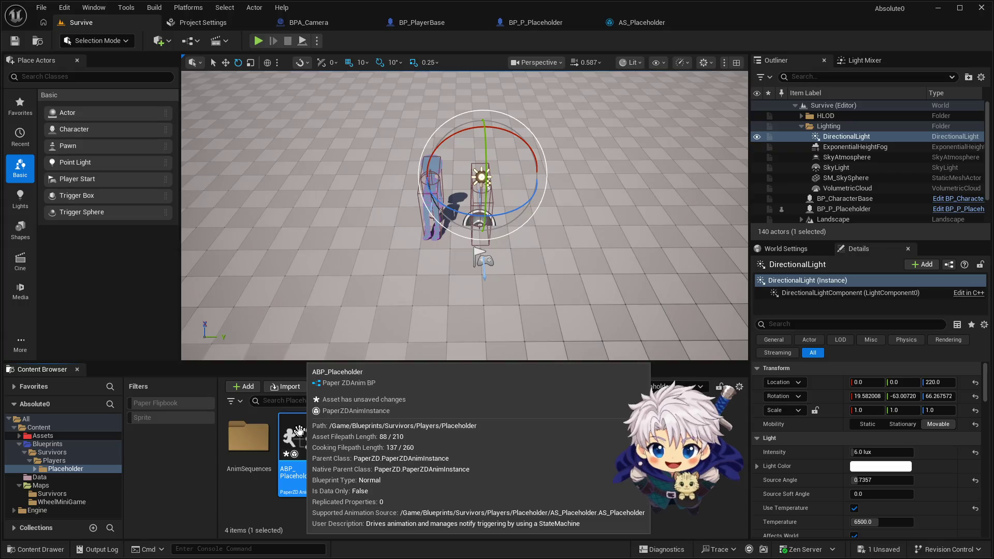
{"action": "double_click", "coordinate": [299, 431]}
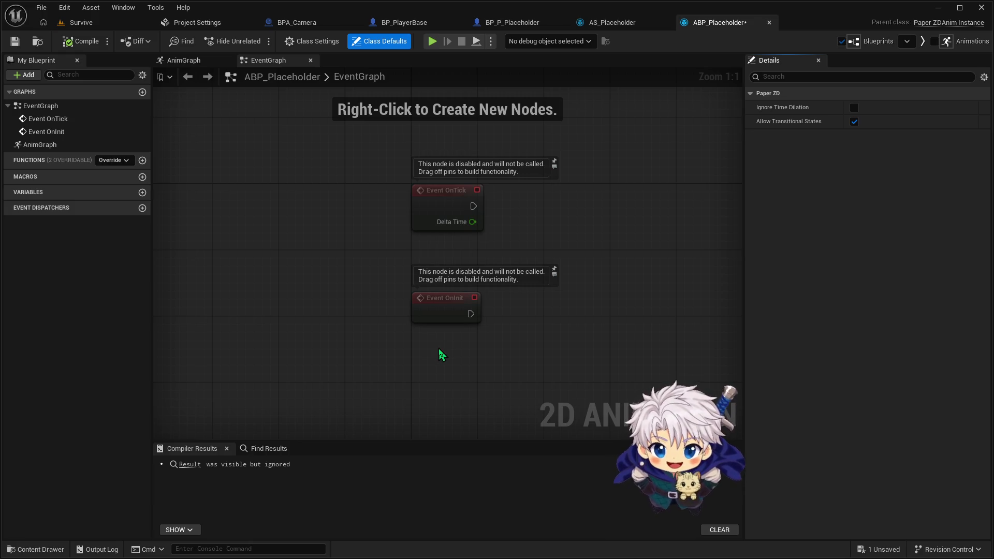
Step: Select and deselect the two event nodes in the EventGraph
{"action": "mouse_move", "coordinate": [439, 348]}
{"action": "left_mouse_down"}
{"action": "mouse_move", "coordinate": [480, 202]}
{"action": "mouse_move", "coordinate": [524, 204]}
{"action": "left_mouse_up"}
{"action": "left_click", "coordinate": [522, 208]}
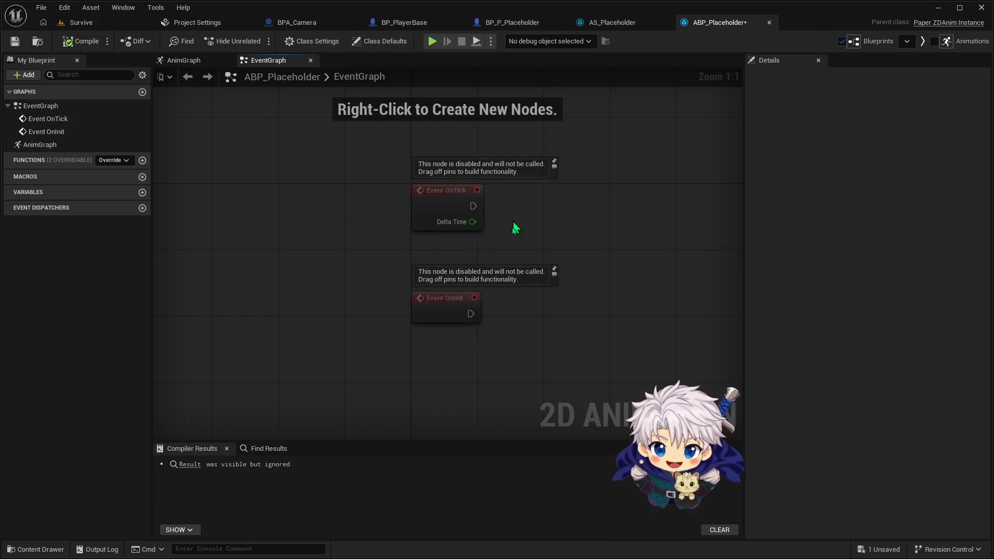
{"action": "mouse_move", "coordinate": [558, 352]}
{"action": "left_mouse_down"}
{"action": "mouse_move", "coordinate": [411, 219]}
{"action": "mouse_move", "coordinate": [390, 185]}
{"action": "mouse_move", "coordinate": [561, 373]}
{"action": "left_mouse_up"}
{"action": "left_click", "coordinate": [387, 187]}
{"action": "left_click", "coordinate": [563, 351]}
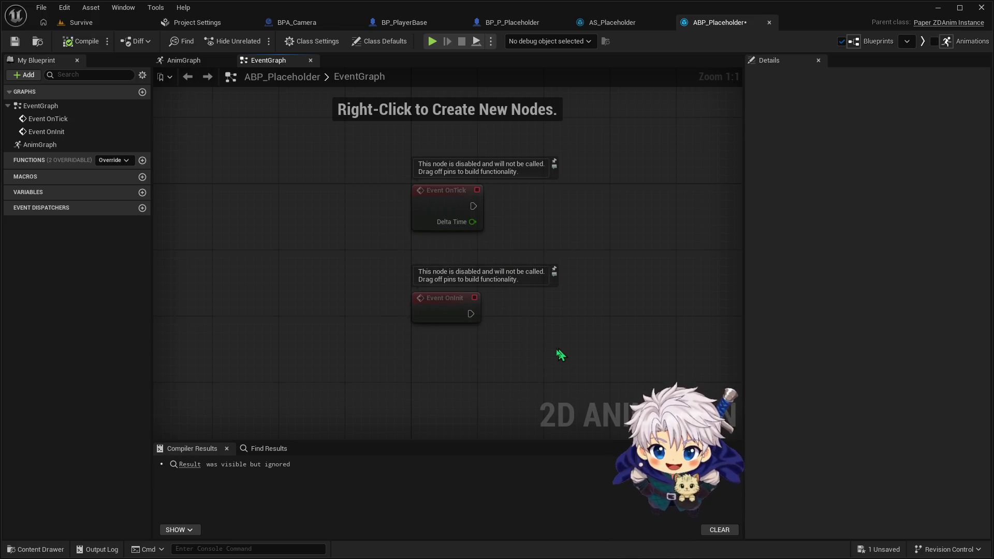
Step: Switch to the AnimGraph and drag a new connection off the Output Animation Result
{"action": "left_click", "coordinate": [191, 61]}
{"action": "left_click", "coordinate": [260, 64]}
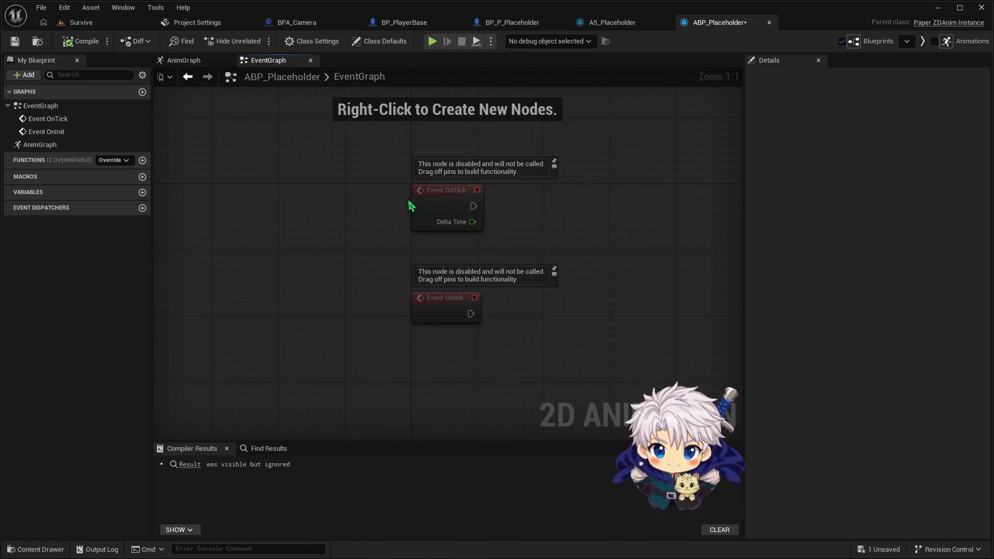
{"action": "left_click", "coordinate": [191, 62]}
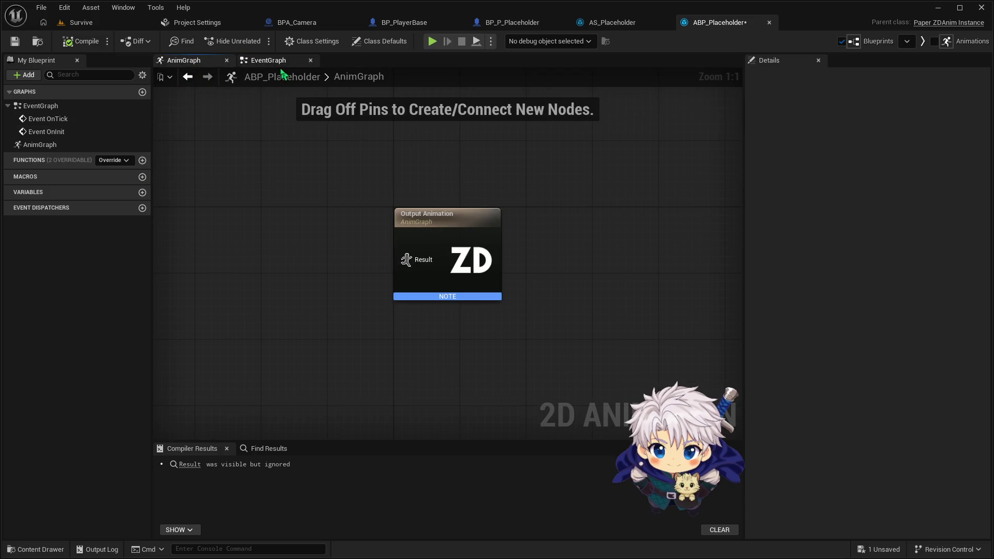
{"action": "mouse_move", "coordinate": [407, 259]}
{"action": "left_mouse_down"}
{"action": "mouse_move", "coordinate": [280, 269]}
{"action": "mouse_move", "coordinate": [272, 257]}
{"action": "left_mouse_up"}
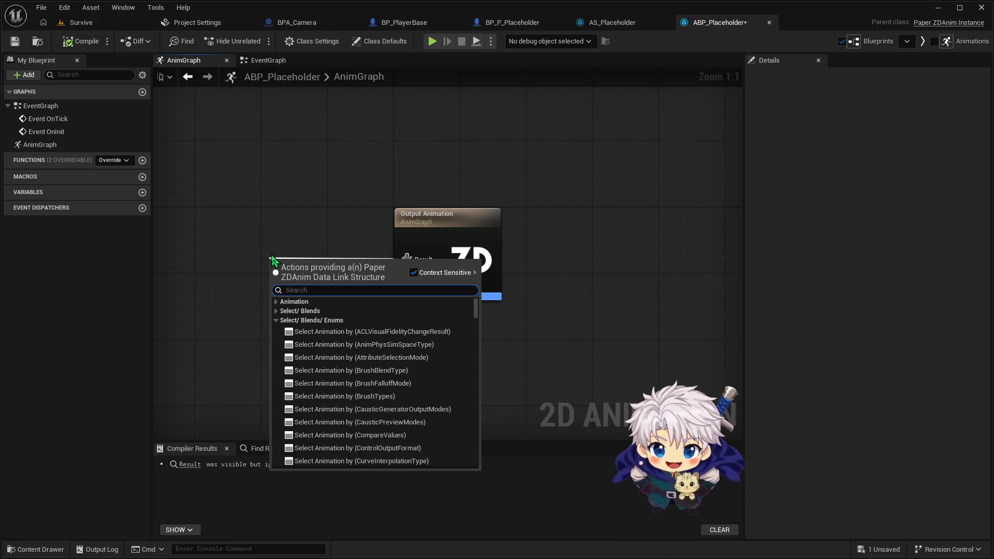
Step: Add a new state machine named 'Locomotion' on the Result pin, reposition it, and open it
{"action": "type", "text": "add"}
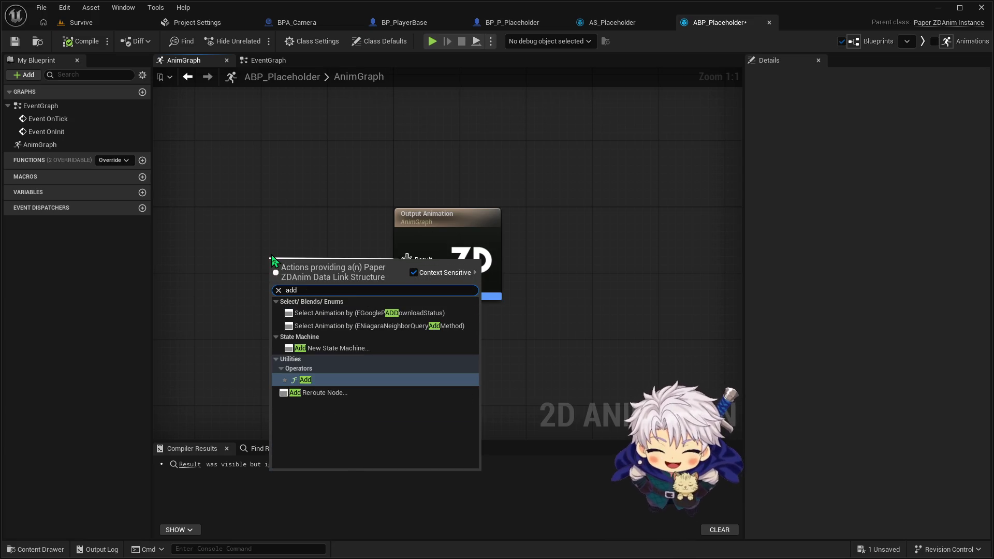
{"action": "left_click", "coordinate": [319, 348]}
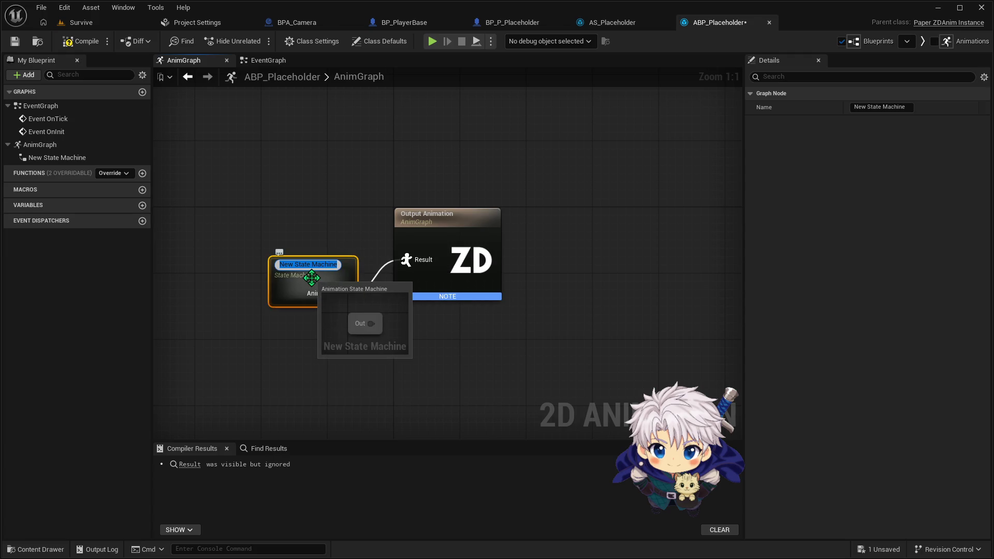
{"action": "type", "text": "Locomotion"}
{"action": "key", "text": "Return"}
{"action": "left_click_drag", "start_coordinate": [292, 280], "coordinate": [276, 255]}
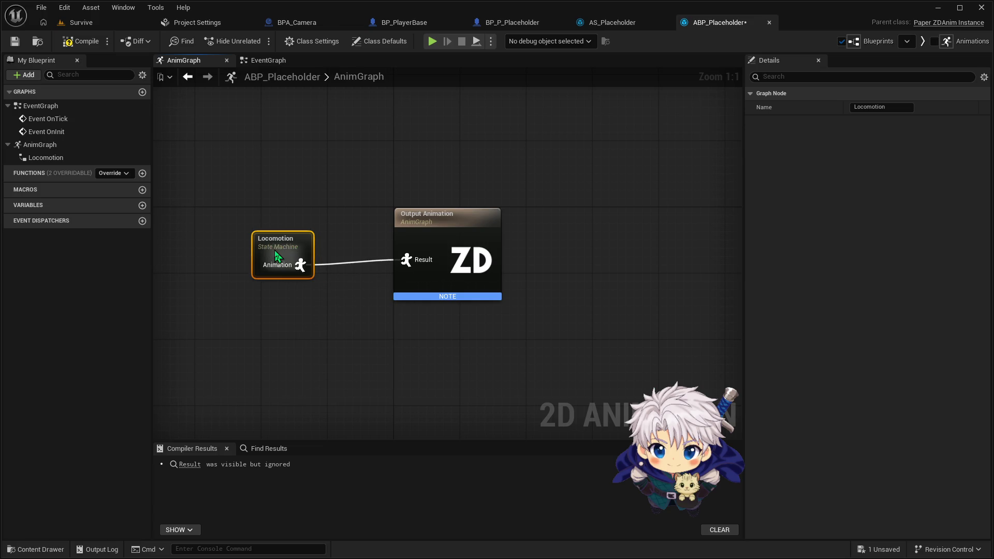
{"action": "double_click", "coordinate": [276, 255]}
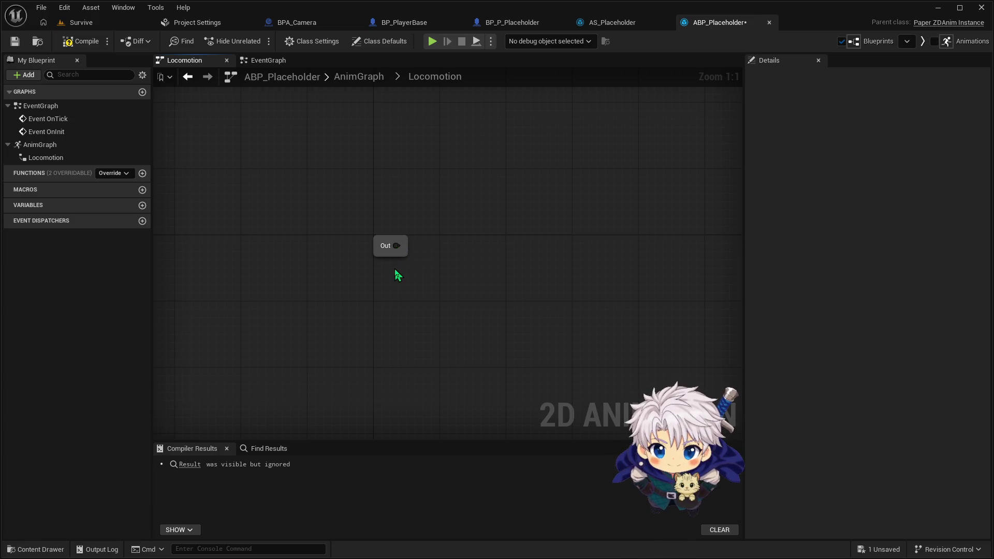
Step: Add a state after the entry node and give it a Play Idle animation node
{"action": "mouse_move", "coordinate": [397, 246]}
{"action": "left_mouse_down"}
{"action": "mouse_move", "coordinate": [500, 256]}
{"action": "mouse_move", "coordinate": [549, 244]}
{"action": "left_mouse_up"}
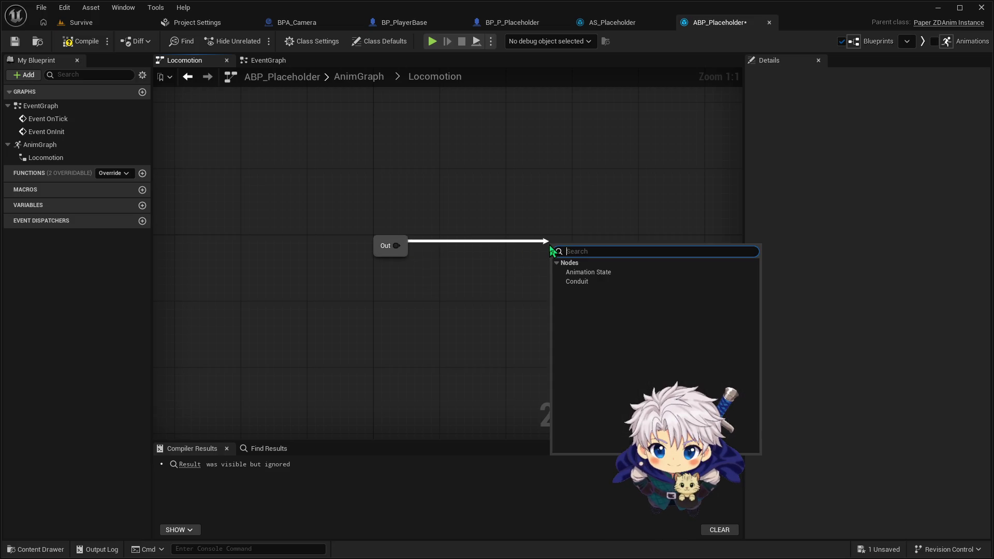
{"action": "left_click", "coordinate": [584, 273]}
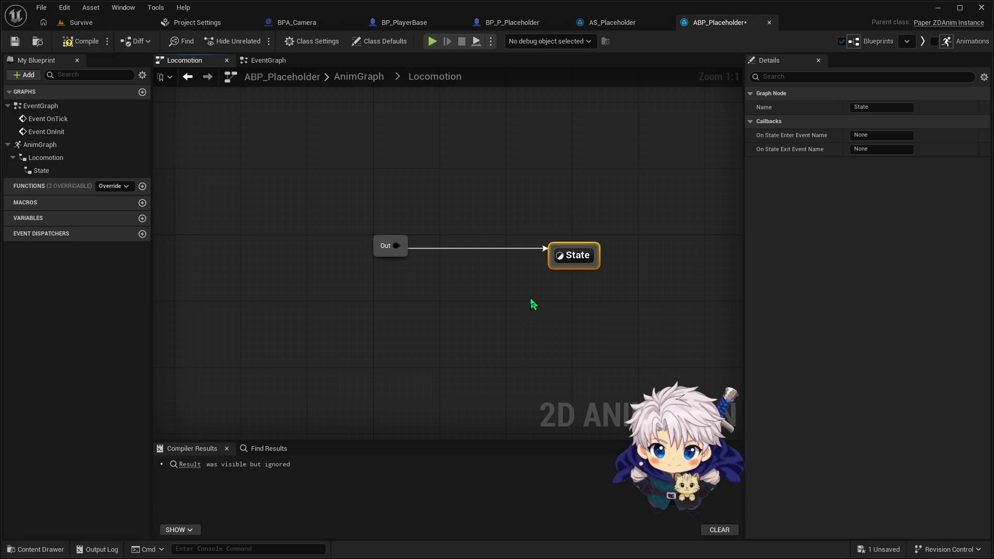
{"action": "double_click", "coordinate": [575, 257]}
{"action": "left_click_drag", "start_coordinate": [405, 262], "coordinate": [290, 267]}
{"action": "type", "text": "play"}
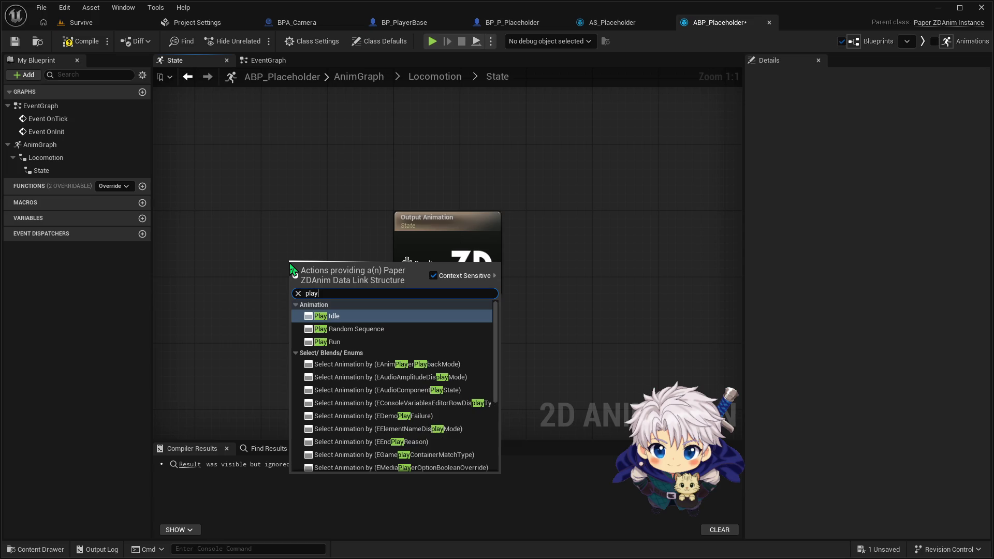
{"action": "left_click", "coordinate": [346, 317]}
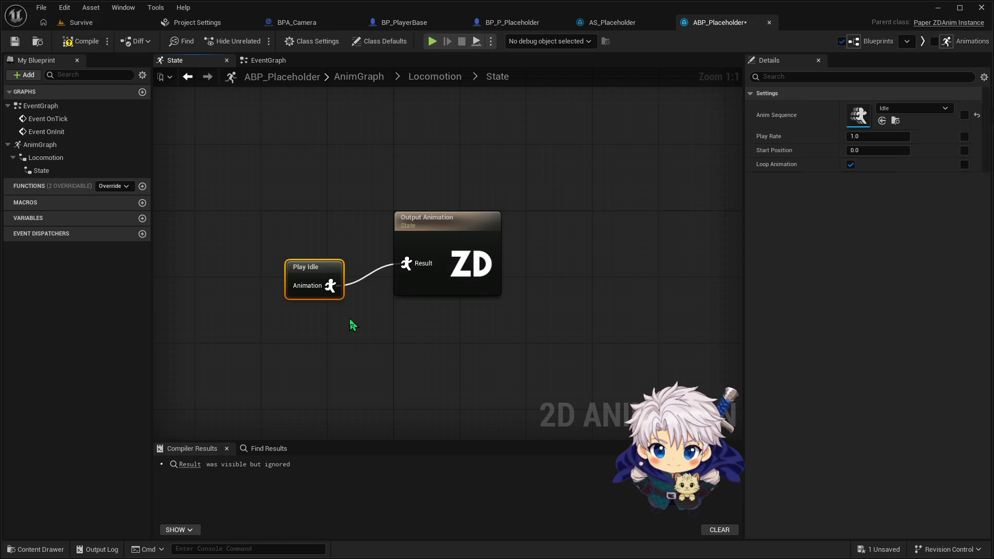
Step: Rename that state to 'Idle' in the Locomotion state machine
{"action": "left_click", "coordinate": [433, 77]}
{"action": "left_click", "coordinate": [529, 265]}
{"action": "left_click", "coordinate": [528, 259]}
{"action": "type", "text": "Idle"}
{"action": "key", "text": "Return"}
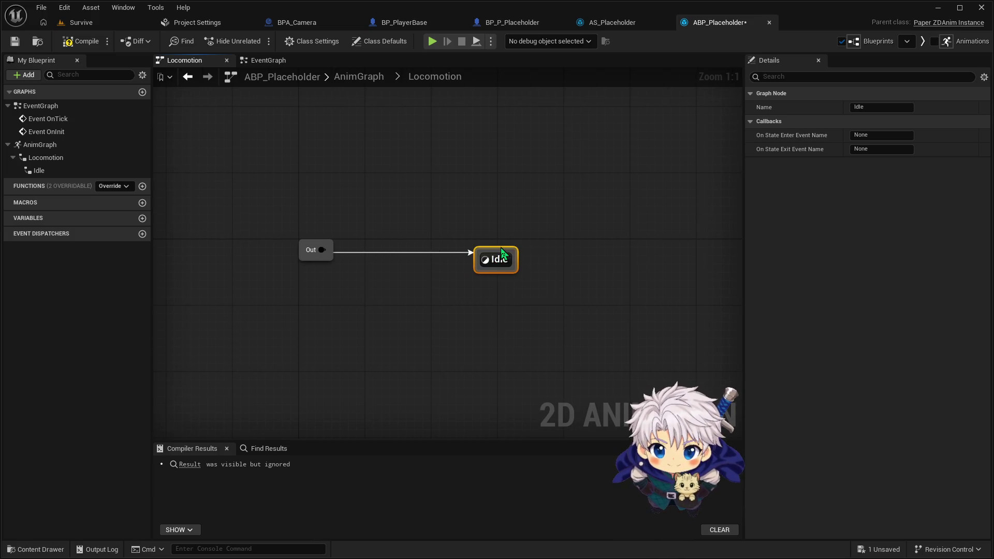
Step: Add a second state reached from Idle that plays the Run animation
{"action": "mouse_move", "coordinate": [501, 245]}
{"action": "left_mouse_down"}
{"action": "mouse_move", "coordinate": [585, 245]}
{"action": "mouse_move", "coordinate": [640, 265]}
{"action": "left_mouse_up"}
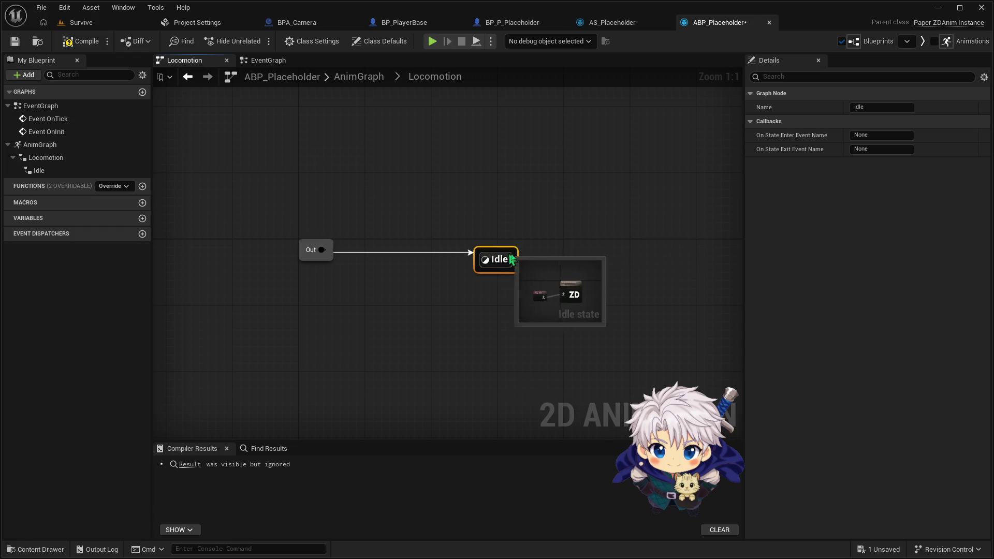
{"action": "mouse_move", "coordinate": [518, 261]}
{"action": "left_mouse_down"}
{"action": "mouse_move", "coordinate": [666, 266]}
{"action": "mouse_move", "coordinate": [657, 258]}
{"action": "left_mouse_up"}
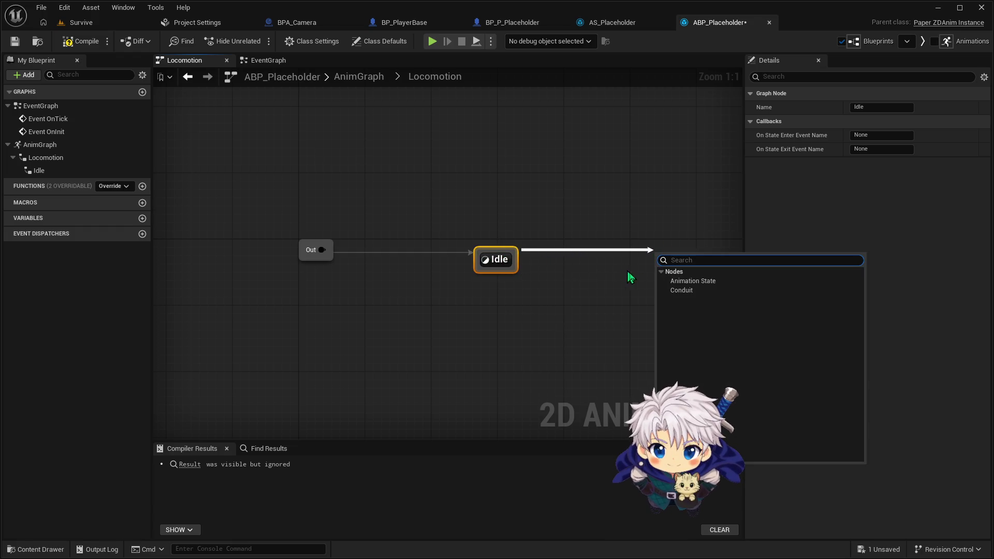
{"action": "left_click", "coordinate": [680, 291]}
{"action": "double_click", "coordinate": [671, 278]}
{"action": "left_click_drag", "start_coordinate": [405, 262], "coordinate": [293, 259]}
{"action": "type", "text": "play run"}
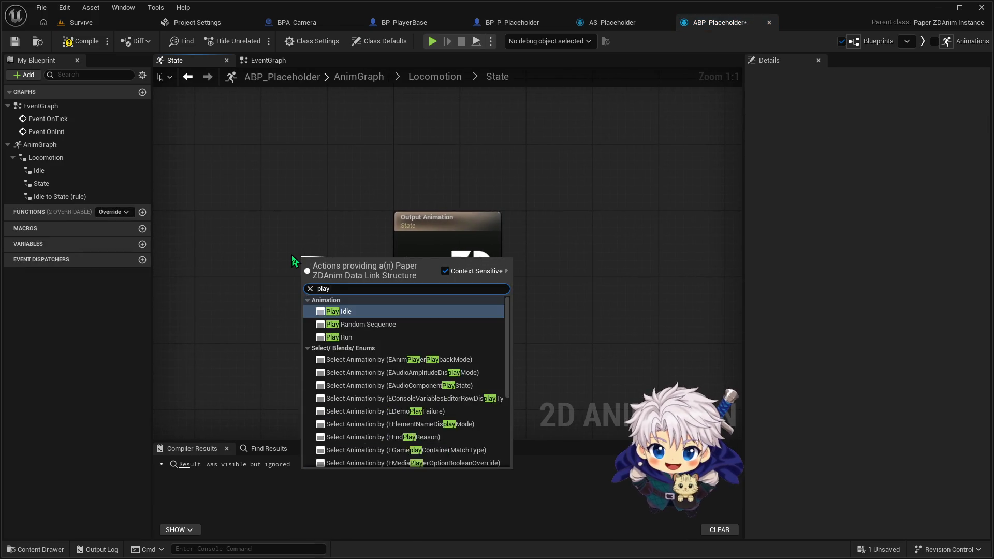
{"action": "left_click", "coordinate": [342, 312]}
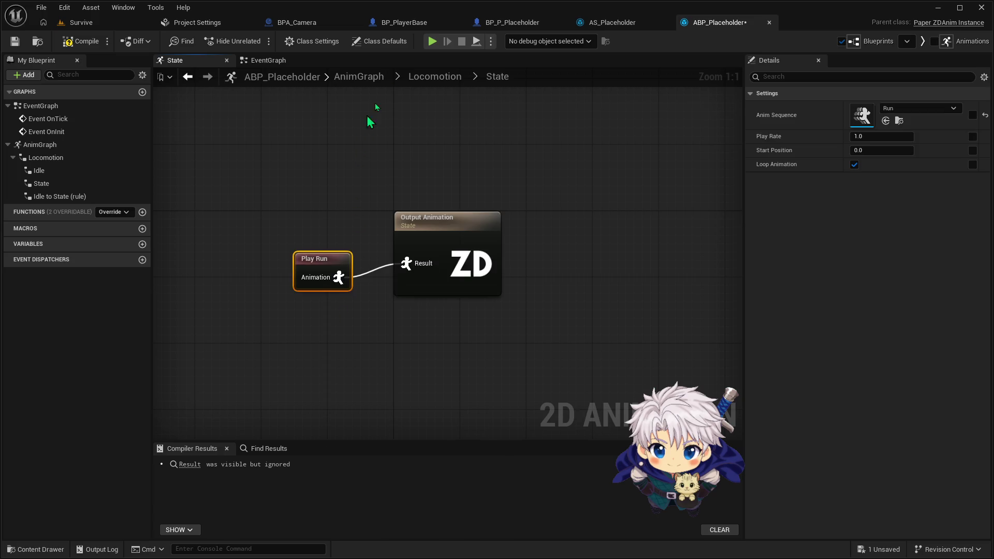
Step: Add a transition from State back to Idle, then open the Idle to State rule
{"action": "left_click", "coordinate": [435, 76]}
{"action": "mouse_move", "coordinate": [605, 274]}
{"action": "left_mouse_down"}
{"action": "mouse_move", "coordinate": [502, 284]}
{"action": "mouse_move", "coordinate": [453, 262]}
{"action": "left_mouse_up"}
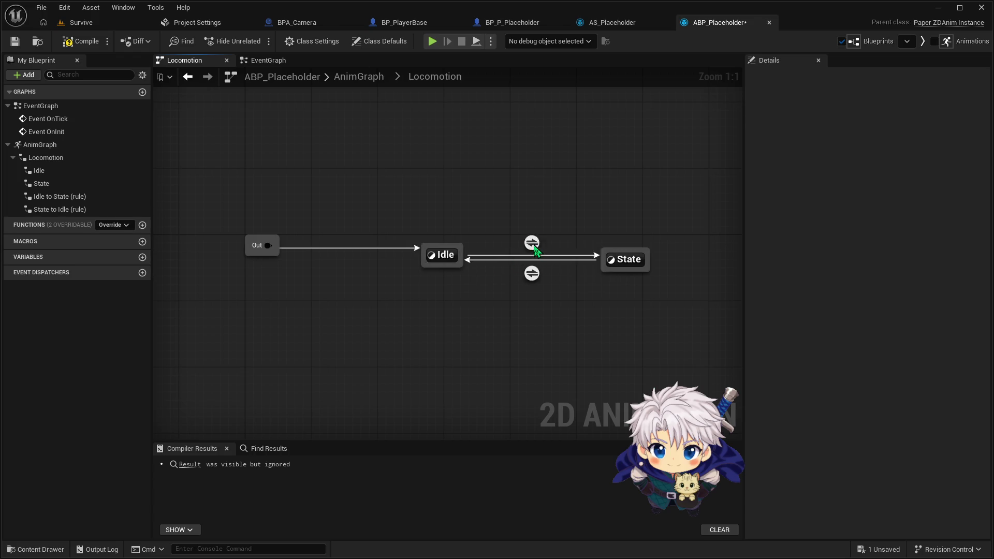
{"action": "double_click", "coordinate": [532, 243]}
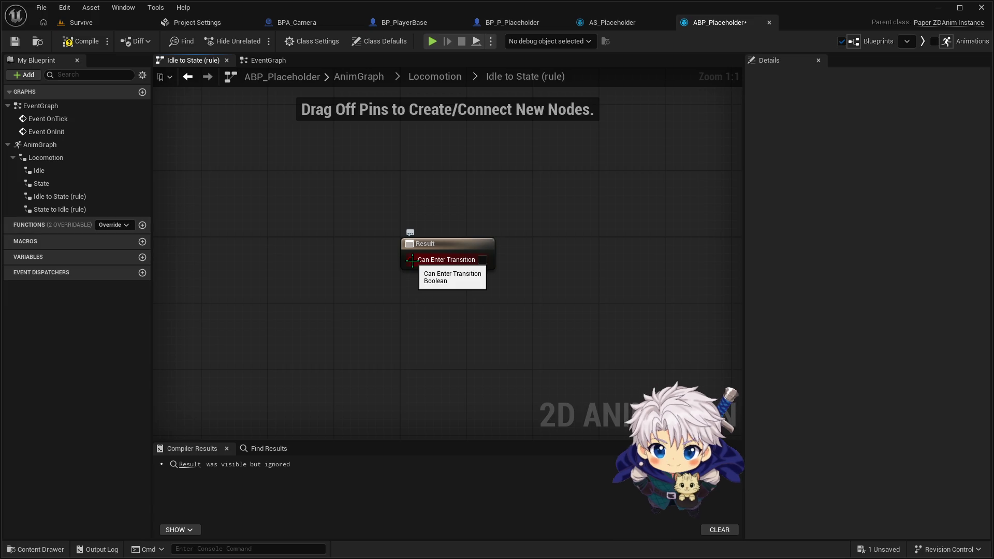
Step: Recentre the rule graph and dismiss the Boolean and blueprint action menus without adding nodes
{"action": "left_click_drag", "start_coordinate": [333, 273], "coordinate": [424, 266]}
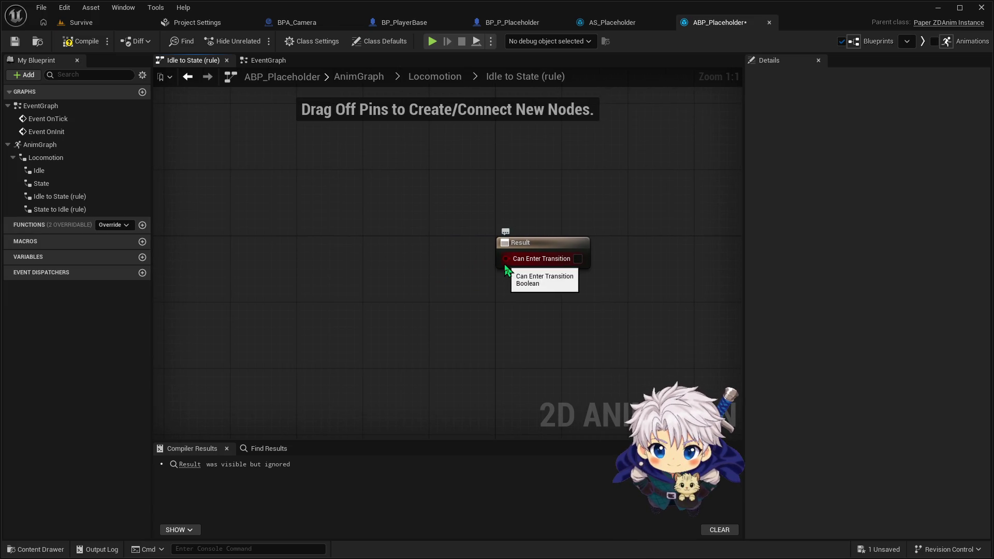
{"action": "left_click_drag", "start_coordinate": [506, 266], "coordinate": [435, 263]}
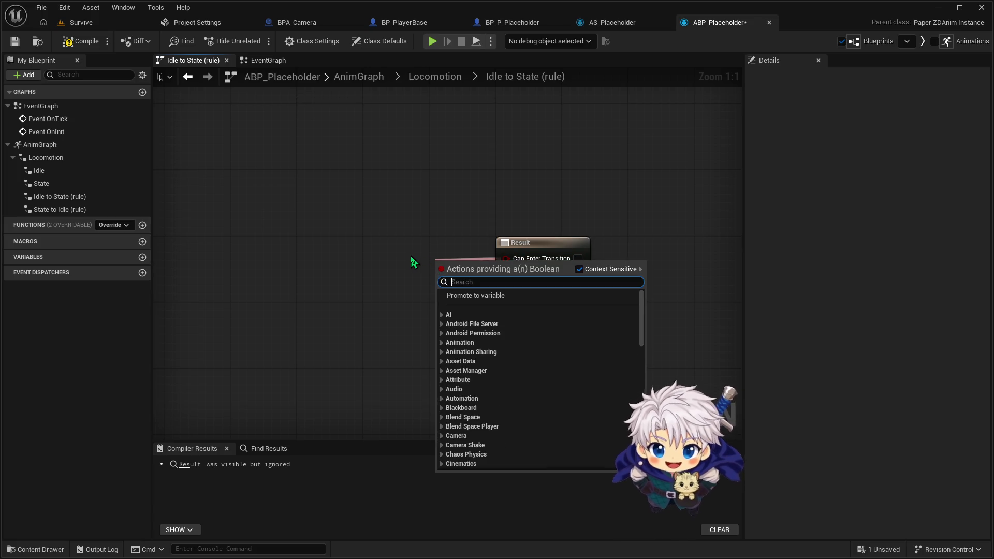
{"action": "left_click", "coordinate": [411, 257]}
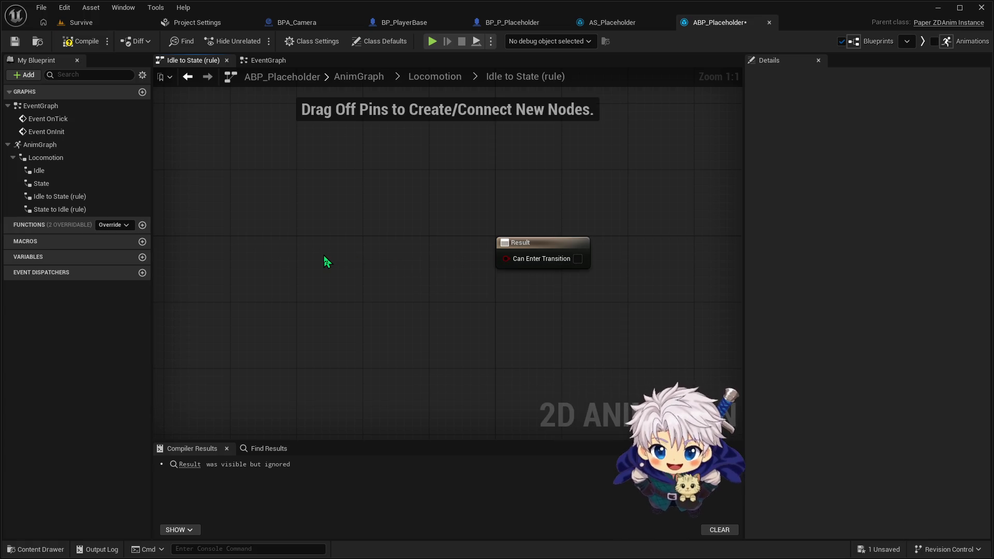
{"action": "right_click", "coordinate": [324, 256]}
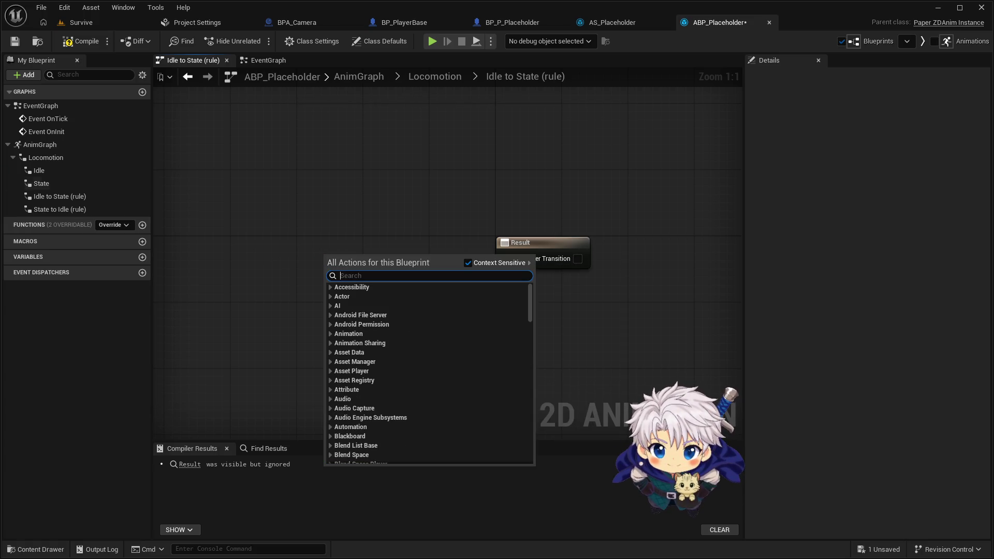
{"action": "key", "text": "Escape"}
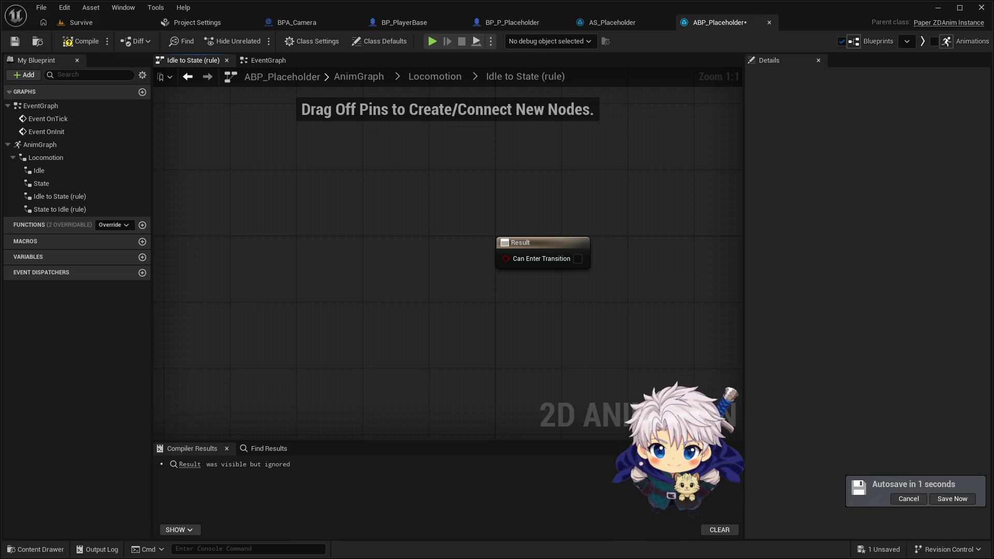
Step: Add a Get Owning Actor node and place it left of the Result node
{"action": "right_click", "coordinate": [225, 275]}
{"action": "type", "text": "get "}
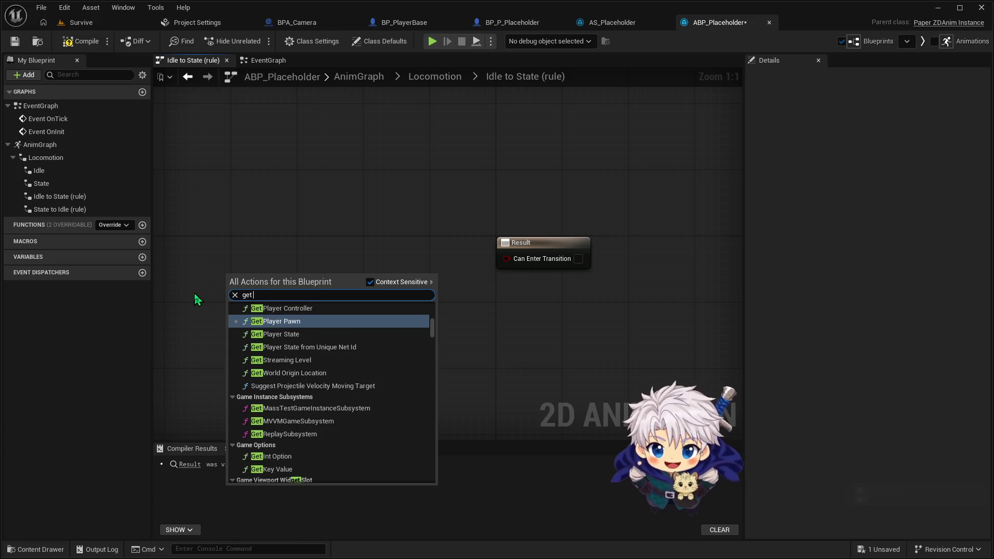
{"action": "type", "text": "owning"}
{"action": "key", "text": "Return"}
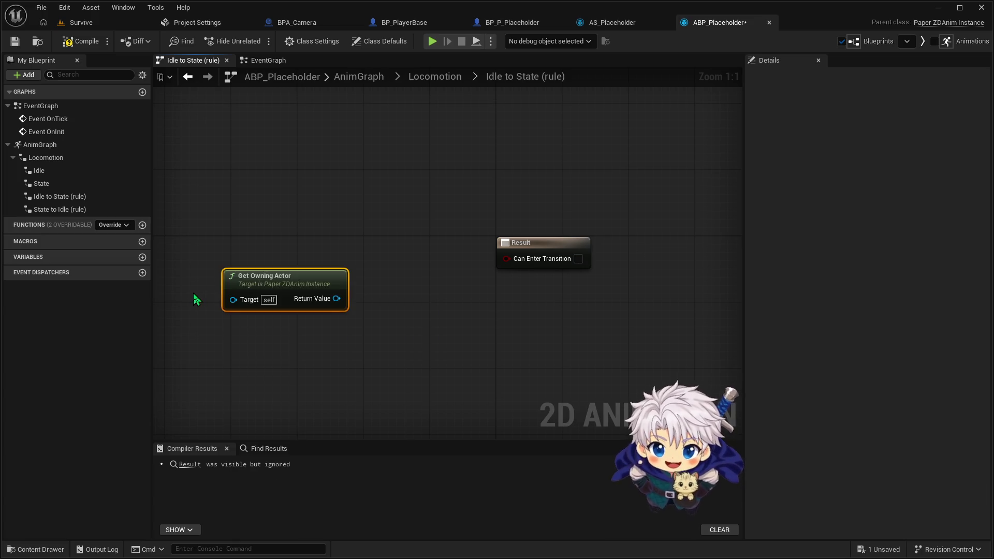
{"action": "left_click_drag", "start_coordinate": [279, 284], "coordinate": [242, 263]}
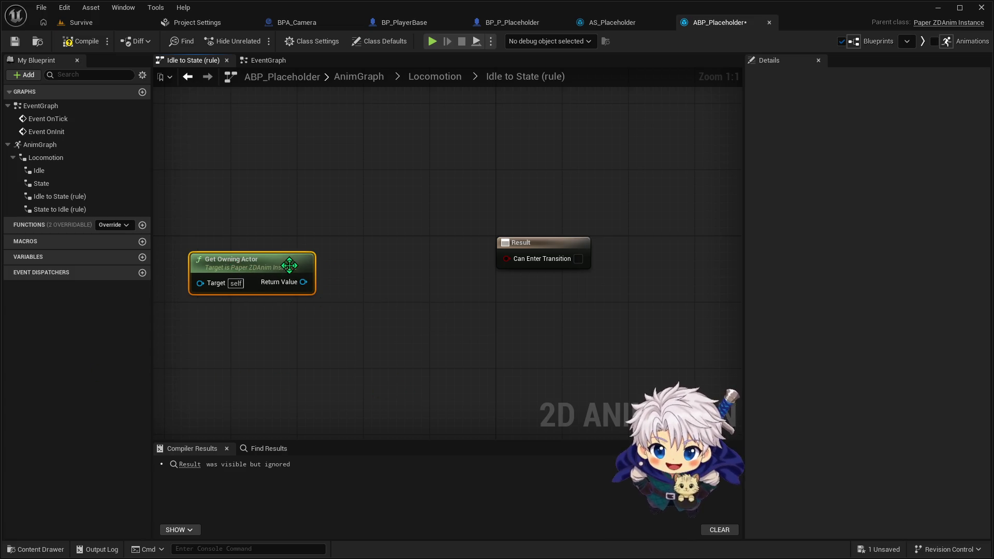
{"action": "left_click_drag", "start_coordinate": [384, 267], "coordinate": [482, 262]}
{"action": "left_click_drag", "start_coordinate": [367, 269], "coordinate": [266, 257]}
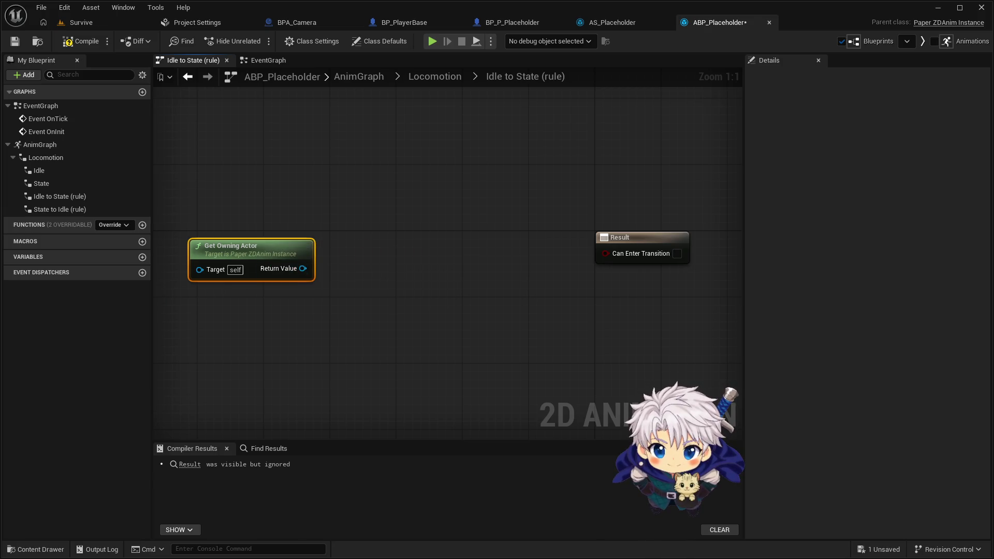
Step: Chain Get Velocity and Vector Length off the owning actor, straighten and shift the three nodes
{"action": "left_click_drag", "start_coordinate": [303, 269], "coordinate": [329, 267]}
{"action": "type", "text": "get velo"}
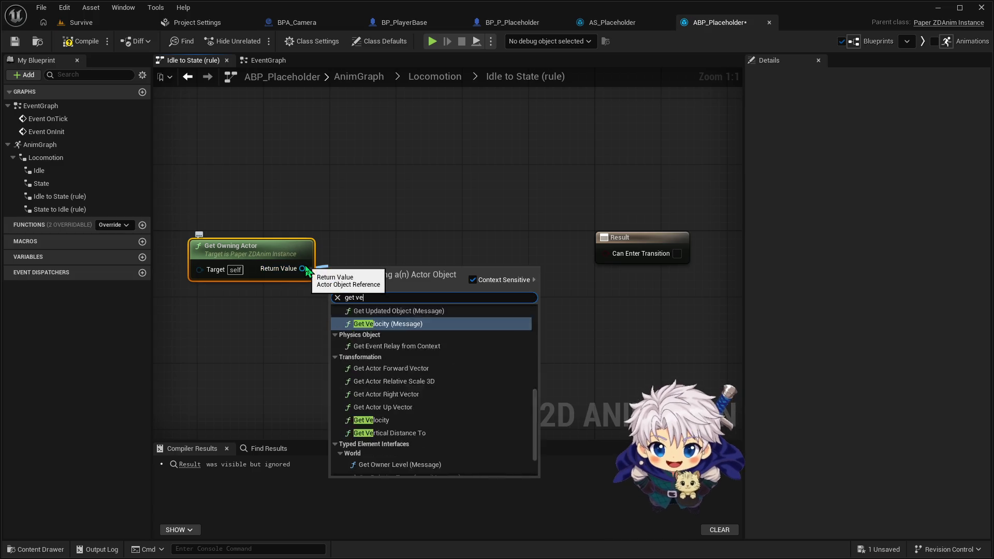
{"action": "key", "text": "Return"}
{"action": "left_click_drag", "start_coordinate": [356, 278], "coordinate": [356, 255]}
{"action": "left_click_drag", "start_coordinate": [417, 268], "coordinate": [439, 268]}
{"action": "type", "text": "vect"}
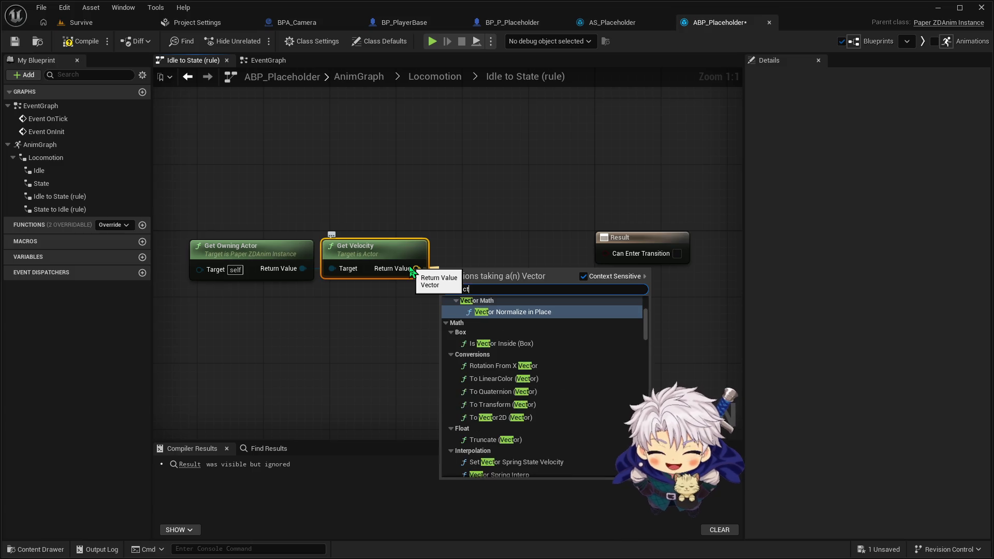
{"action": "type", "text": "orleng"}
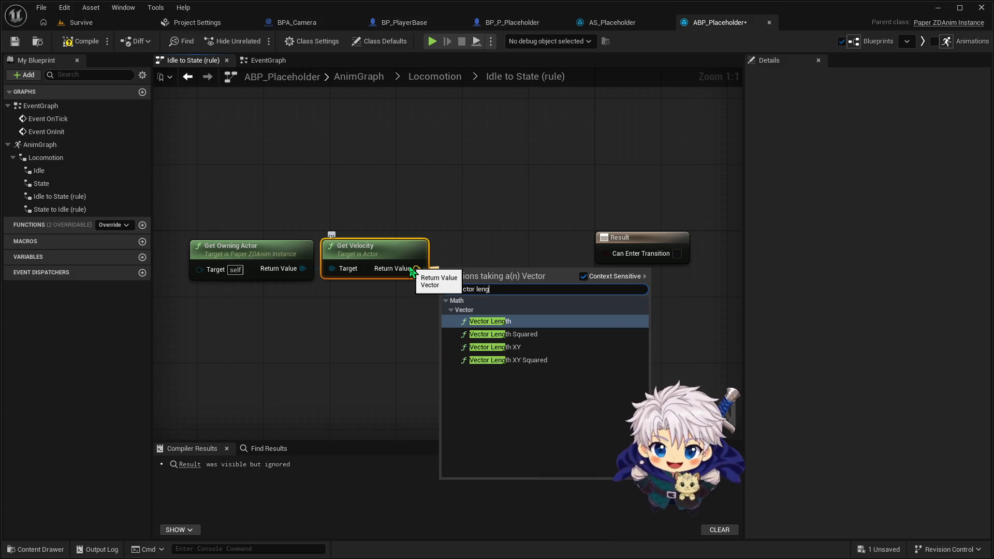
{"action": "left_click", "coordinate": [526, 323]}
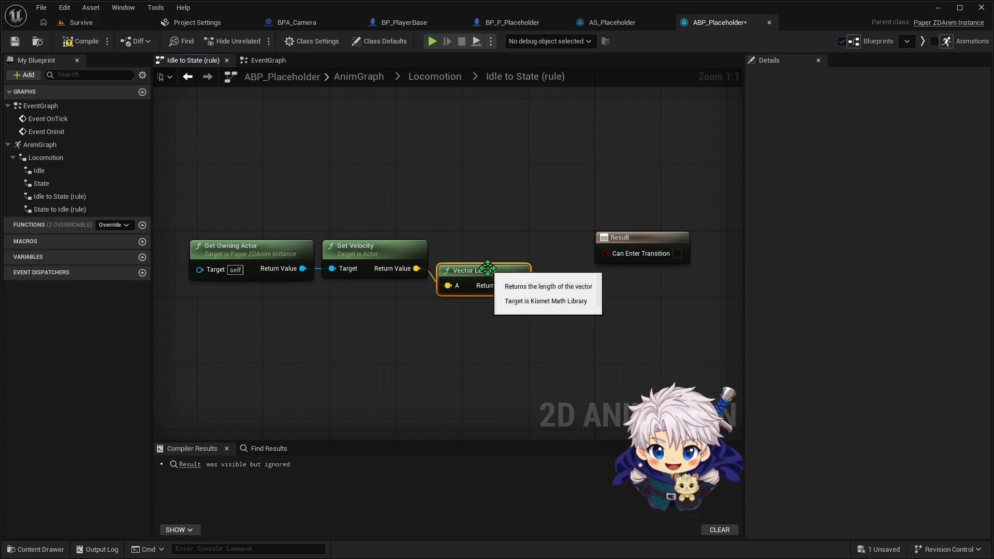
{"action": "mouse_move", "coordinate": [241, 203]}
{"action": "left_mouse_down"}
{"action": "mouse_move", "coordinate": [484, 290]}
{"action": "mouse_move", "coordinate": [397, 244]}
{"action": "left_mouse_up"}
{"action": "key", "text": "q"}
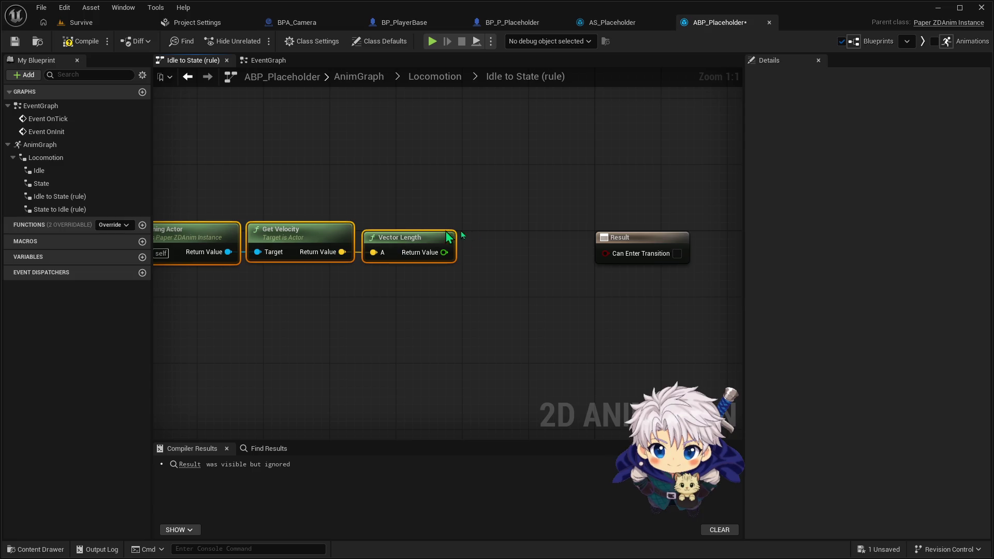
{"action": "left_click_drag", "start_coordinate": [538, 236], "coordinate": [564, 238]}
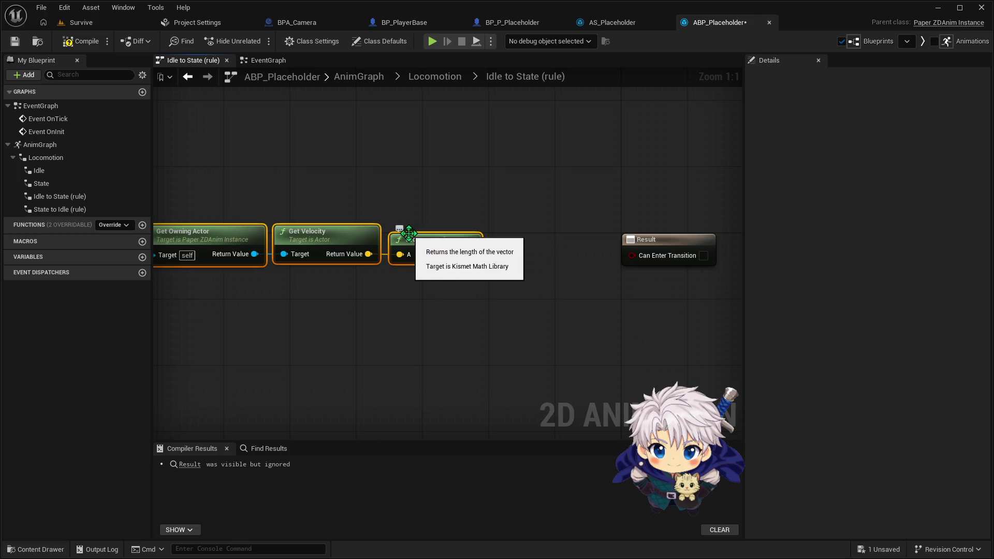
{"action": "mouse_move", "coordinate": [442, 245]}
{"action": "left_mouse_down"}
{"action": "mouse_move", "coordinate": [418, 246]}
{"action": "mouse_move", "coordinate": [488, 256]}
{"action": "left_mouse_up"}
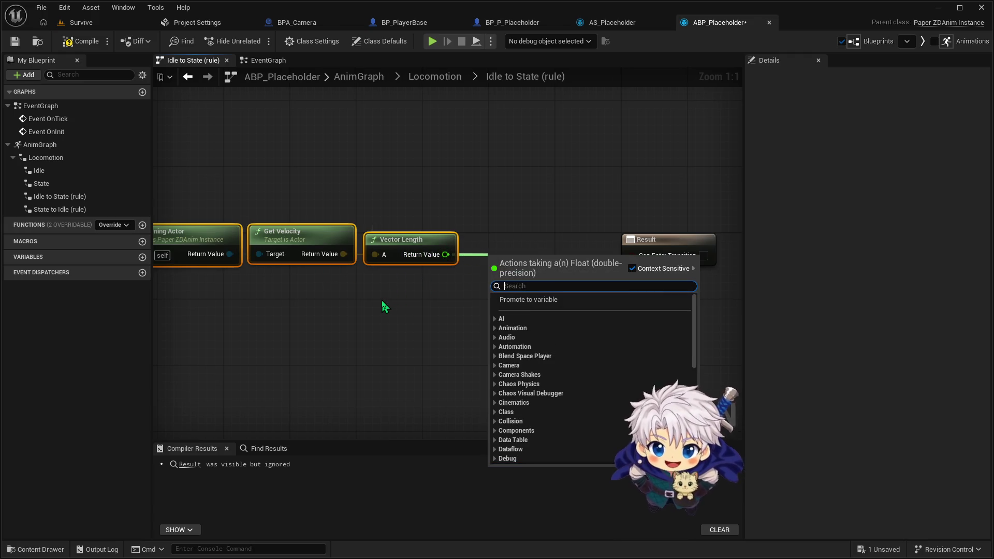
Step: Wire a greater-than 0.0 comparison into Can Enter Transition, then open the State to Idle rule
{"action": "type", "text": ">"}
{"action": "left_click", "coordinate": [503, 318]}
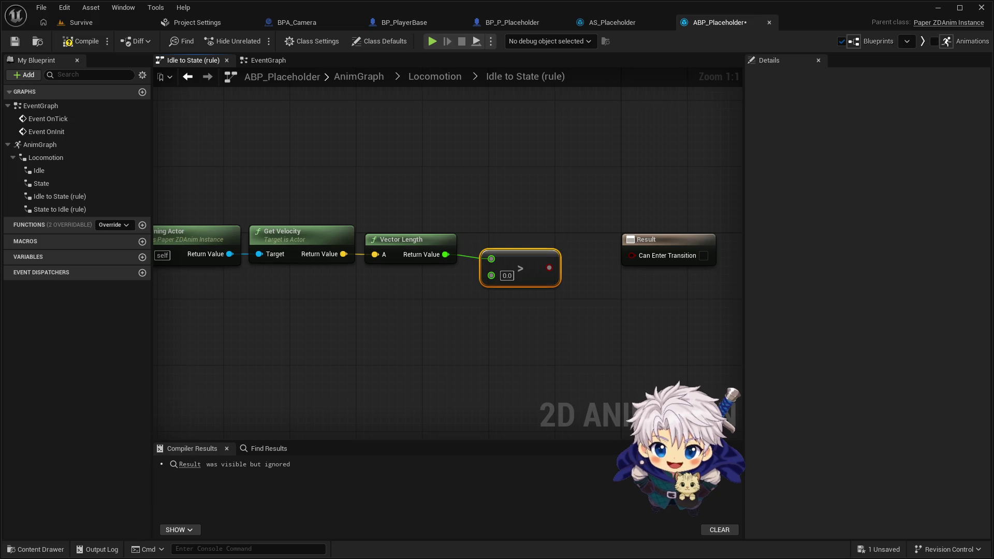
{"action": "mouse_move", "coordinate": [554, 275]}
{"action": "left_mouse_down"}
{"action": "mouse_move", "coordinate": [604, 275]}
{"action": "mouse_move", "coordinate": [629, 260]}
{"action": "left_mouse_up"}
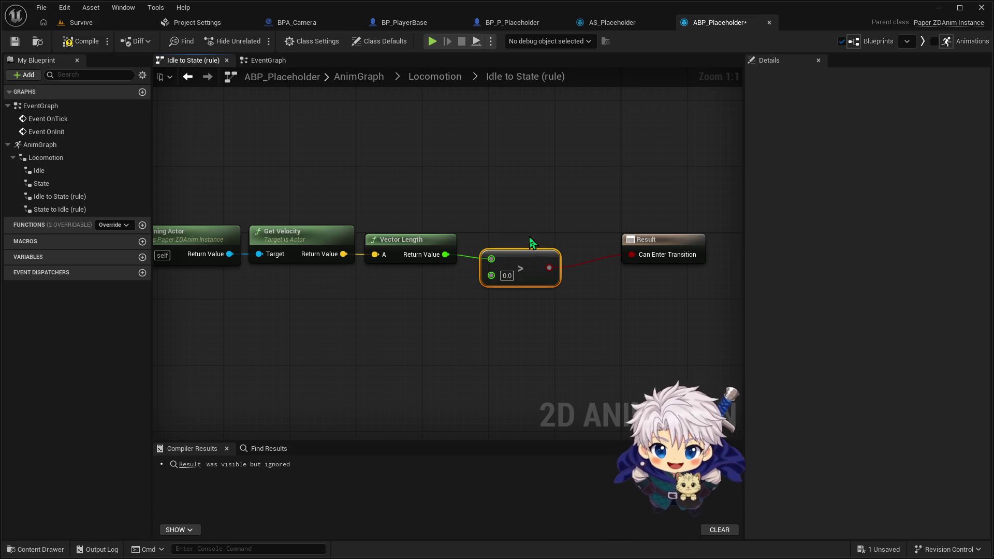
{"action": "mouse_move", "coordinate": [233, 191]}
{"action": "left_mouse_down"}
{"action": "mouse_move", "coordinate": [484, 306]}
{"action": "mouse_move", "coordinate": [499, 328]}
{"action": "left_mouse_up"}
{"action": "left_click", "coordinate": [467, 322]}
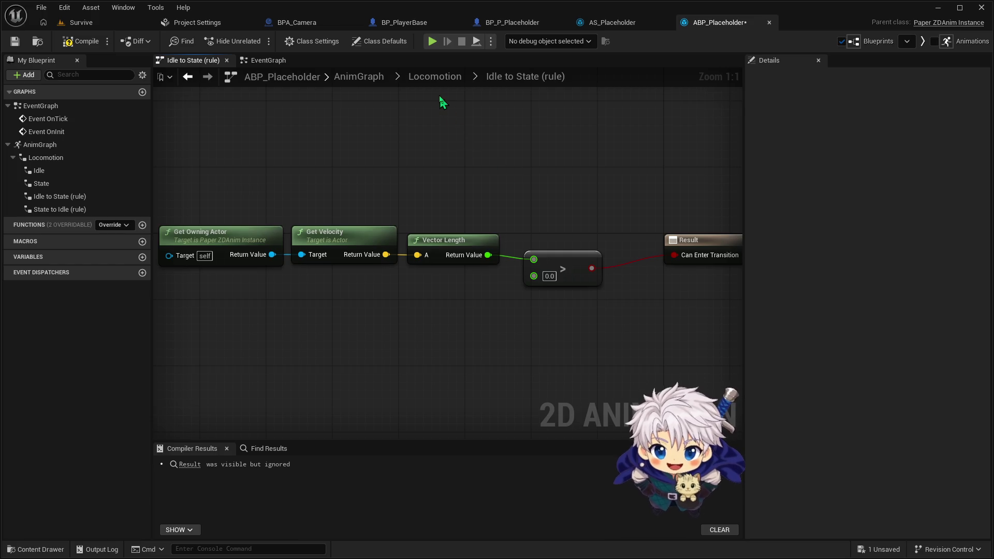
{"action": "left_click", "coordinate": [435, 76]}
{"action": "double_click", "coordinate": [532, 273]}
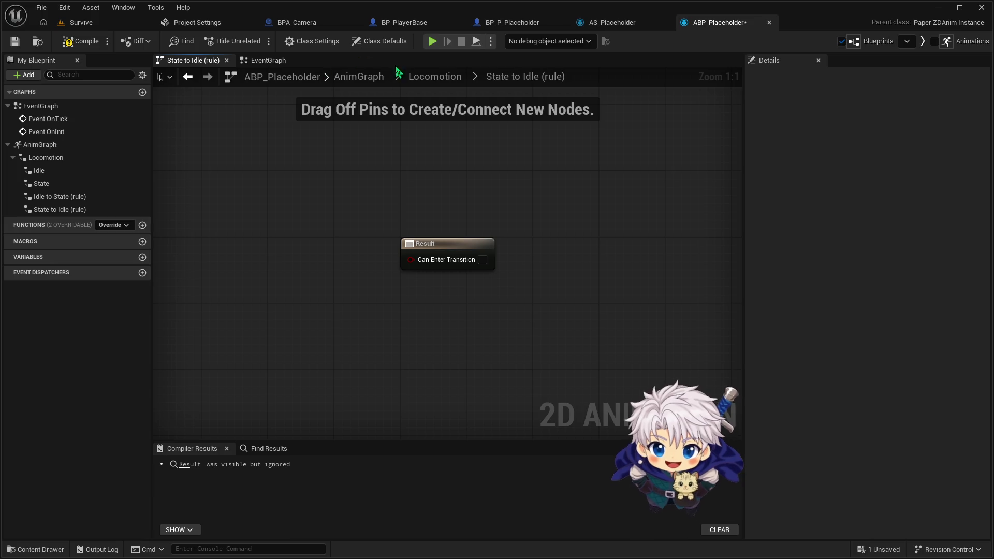
Step: Copy the speed-check node chain from Idle to State and paste it into the State to Idle rule
{"action": "left_click", "coordinate": [435, 77]}
{"action": "double_click", "coordinate": [532, 242]}
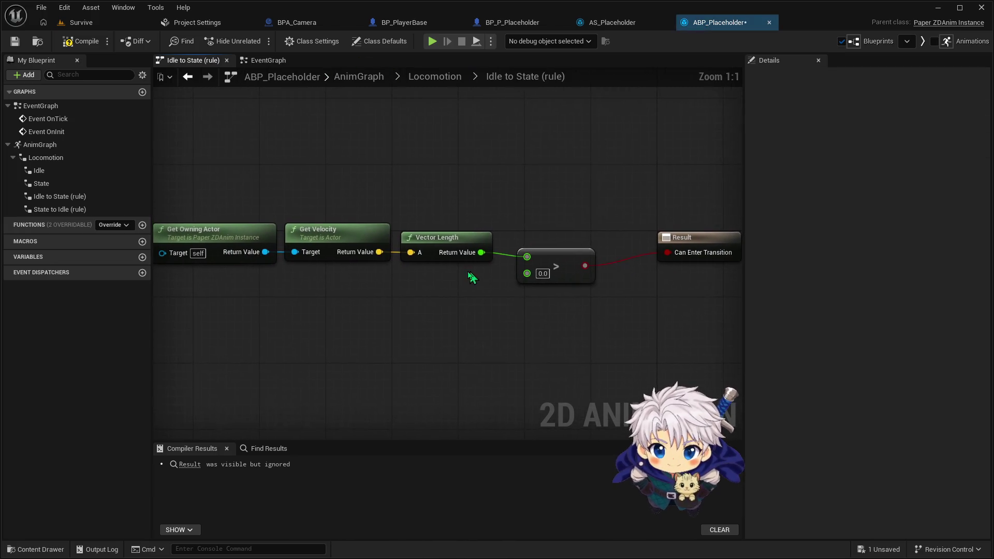
{"action": "mouse_move", "coordinate": [259, 167]}
{"action": "left_mouse_down"}
{"action": "mouse_move", "coordinate": [676, 349]}
{"action": "mouse_move", "coordinate": [661, 350]}
{"action": "left_mouse_up"}
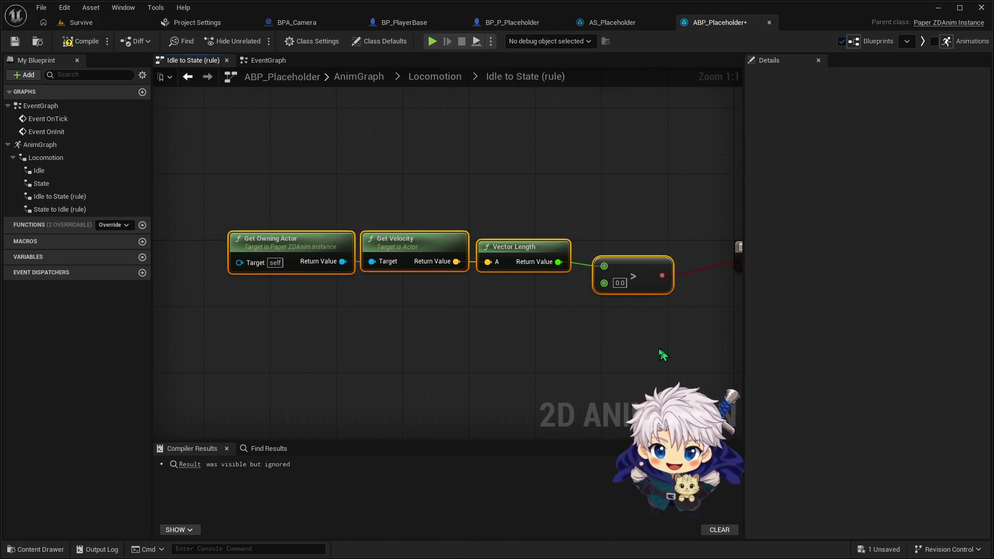
{"action": "left_click", "coordinate": [435, 77]}
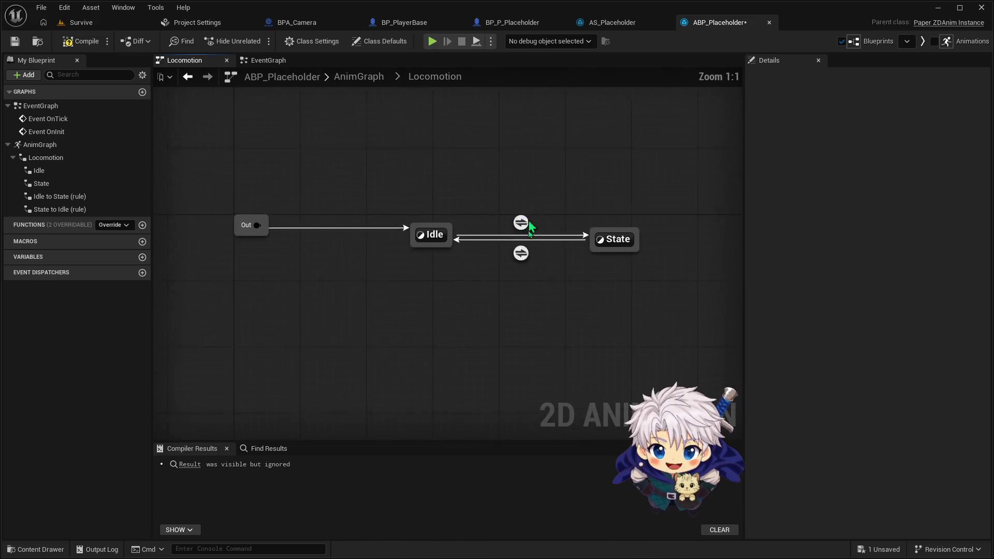
{"action": "double_click", "coordinate": [531, 274]}
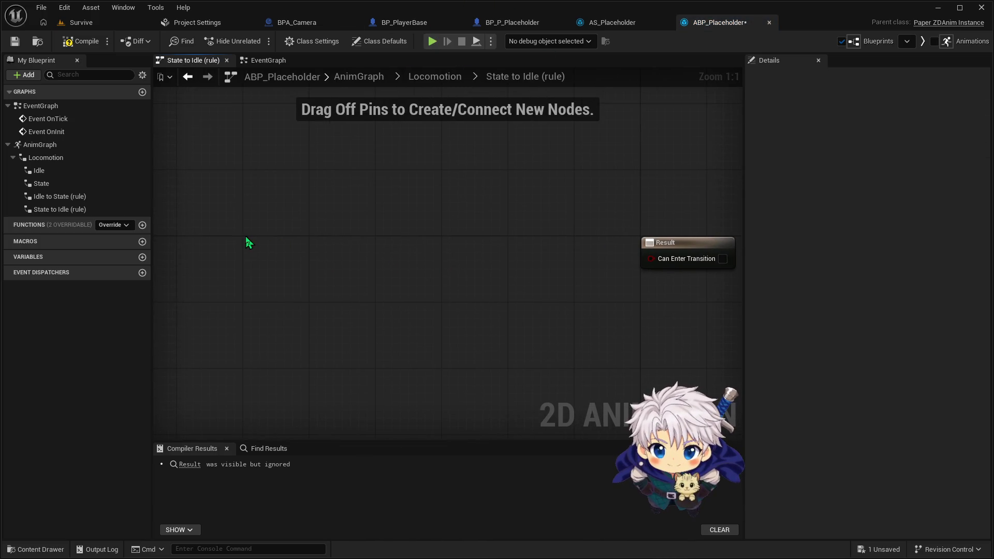
{"action": "key", "text": "ctrl+v"}
Step: Feed a NOT of the comparison into Can Enter Transition, compile, and return to the level
{"action": "left_click_drag", "start_coordinate": [486, 262], "coordinate": [526, 269]}
{"action": "type", "text": "Not bool"}
{"action": "left_click", "coordinate": [574, 322]}
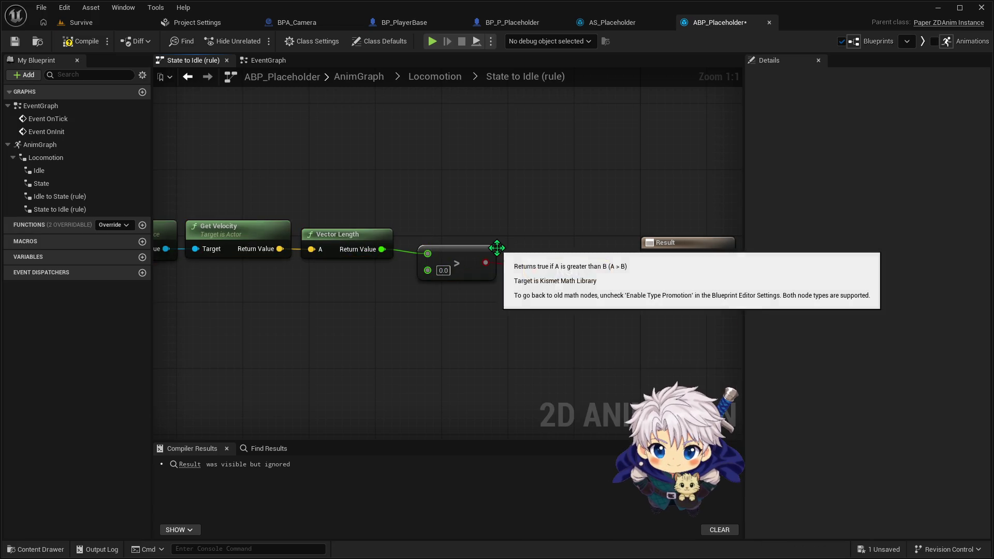
{"action": "left_click_drag", "start_coordinate": [600, 270], "coordinate": [651, 258]}
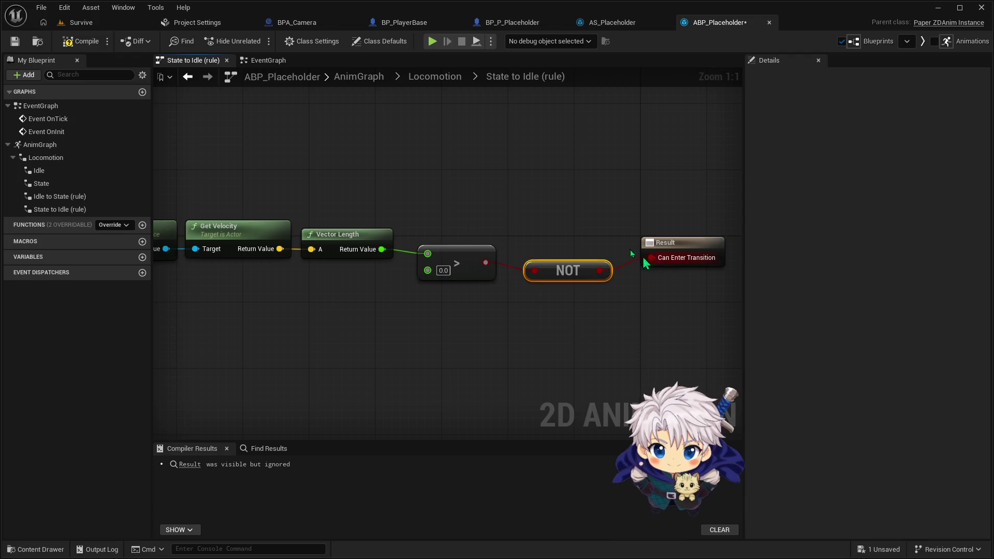
{"action": "left_click", "coordinate": [79, 41]}
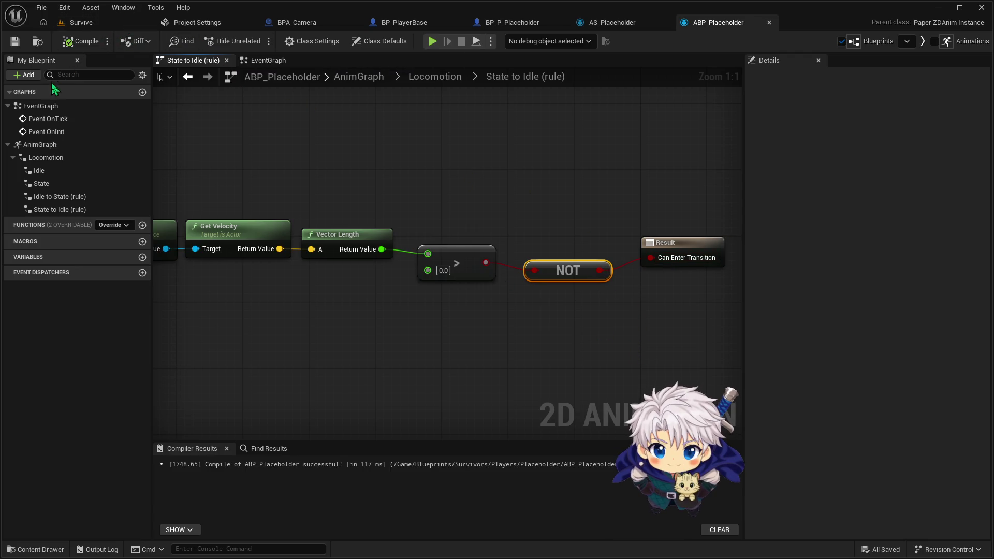
{"action": "left_click", "coordinate": [89, 26]}
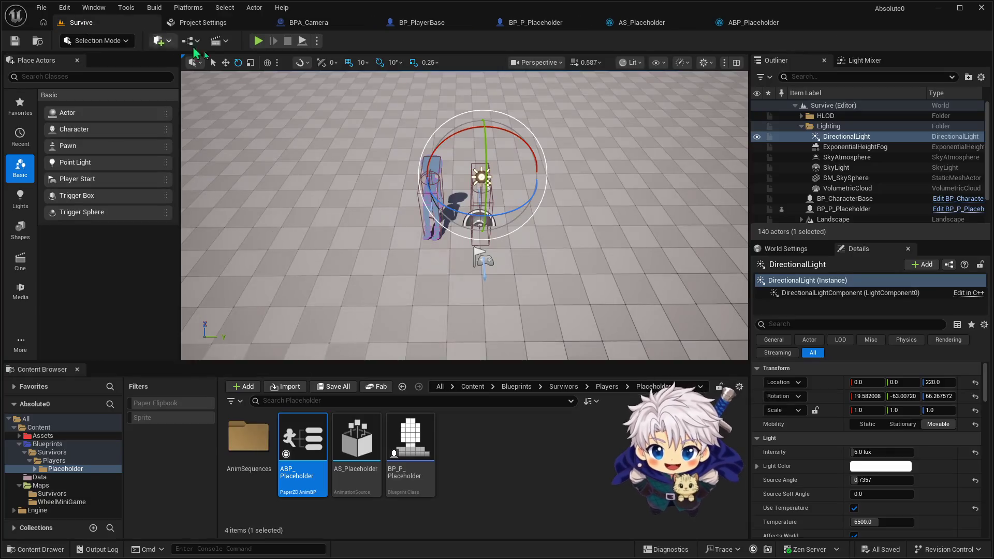
Step: Play-test the Survive level briefly, then return to the ABP_Placeholder blueprint
{"action": "left_click", "coordinate": [258, 40]}
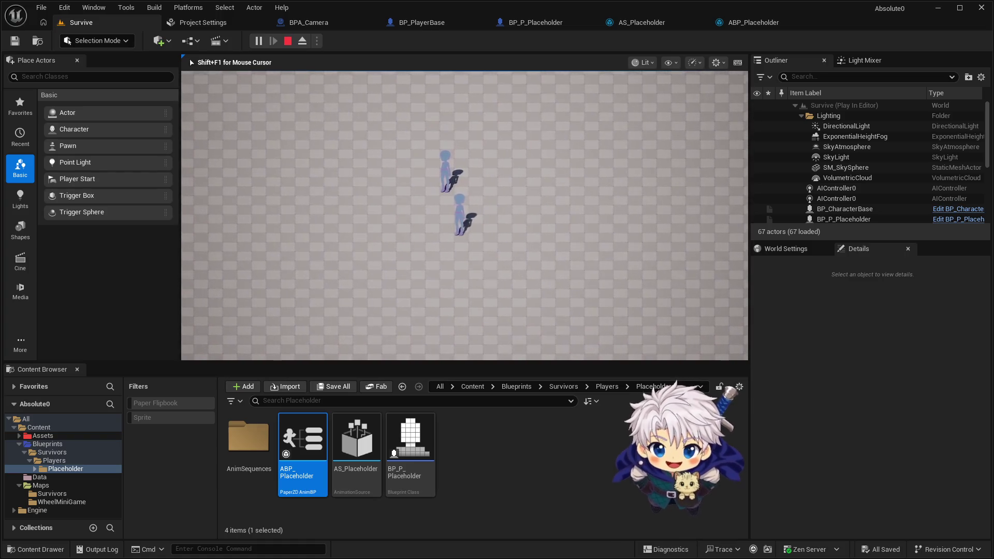
{"action": "key", "text": "Escape"}
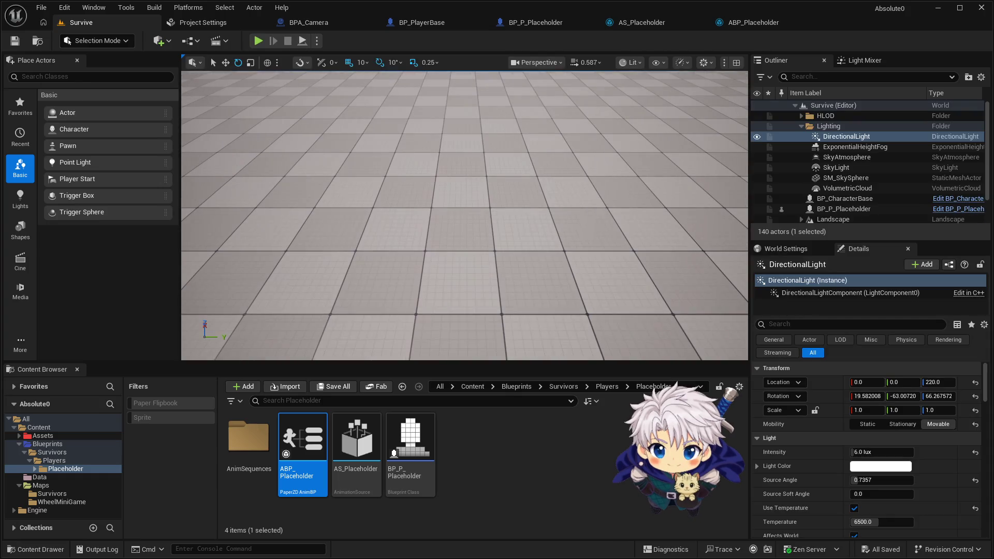
{"action": "left_click", "coordinate": [735, 22]}
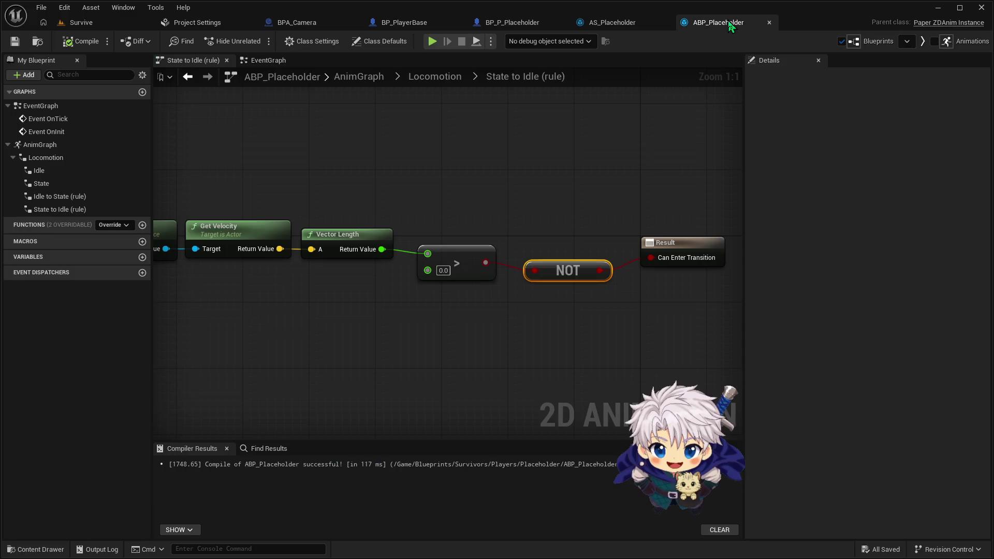
Step: Return to ABP_Placeholder's AnimGraph and move the Locomotion node left to make room
{"action": "left_click", "coordinate": [436, 77]}
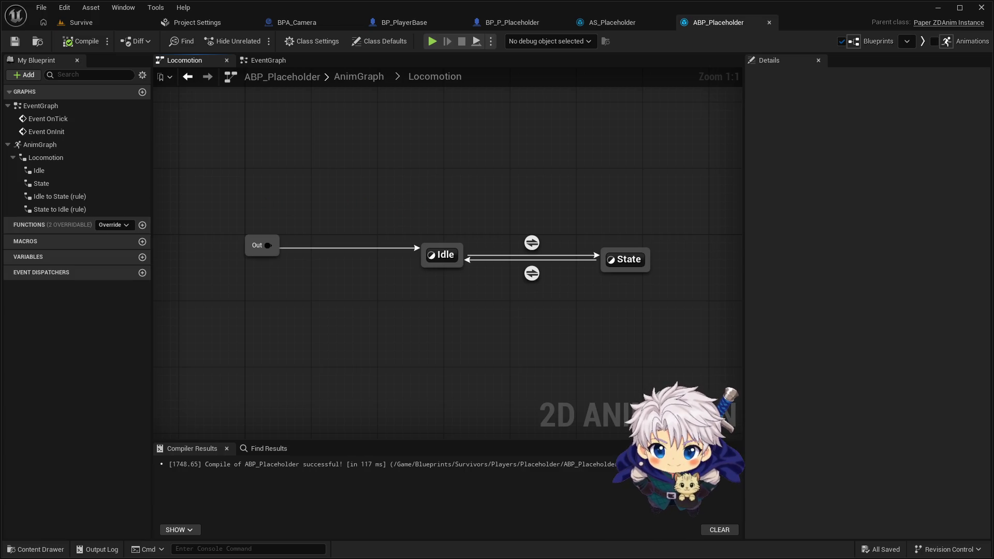
{"action": "left_click", "coordinate": [371, 77]}
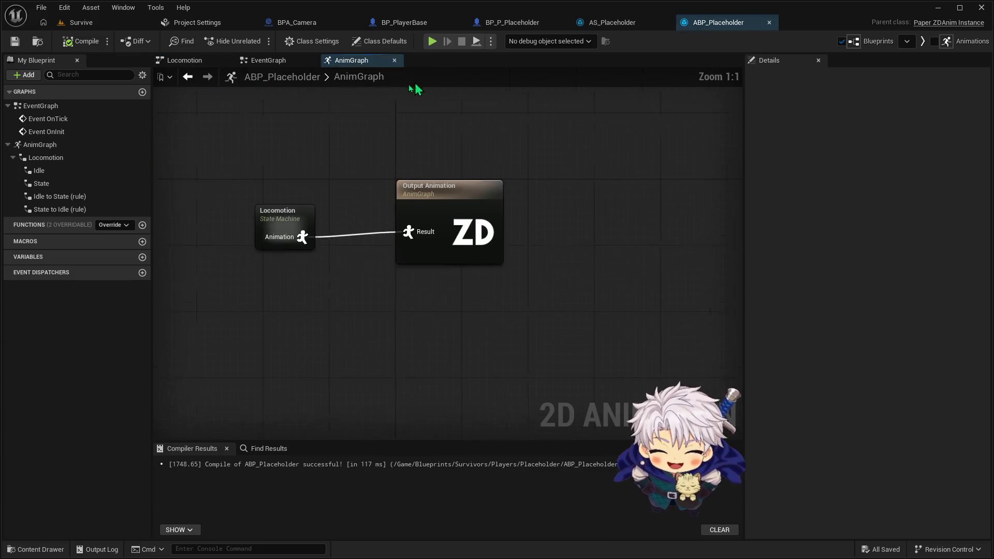
{"action": "left_click_drag", "start_coordinate": [380, 240], "coordinate": [279, 230]}
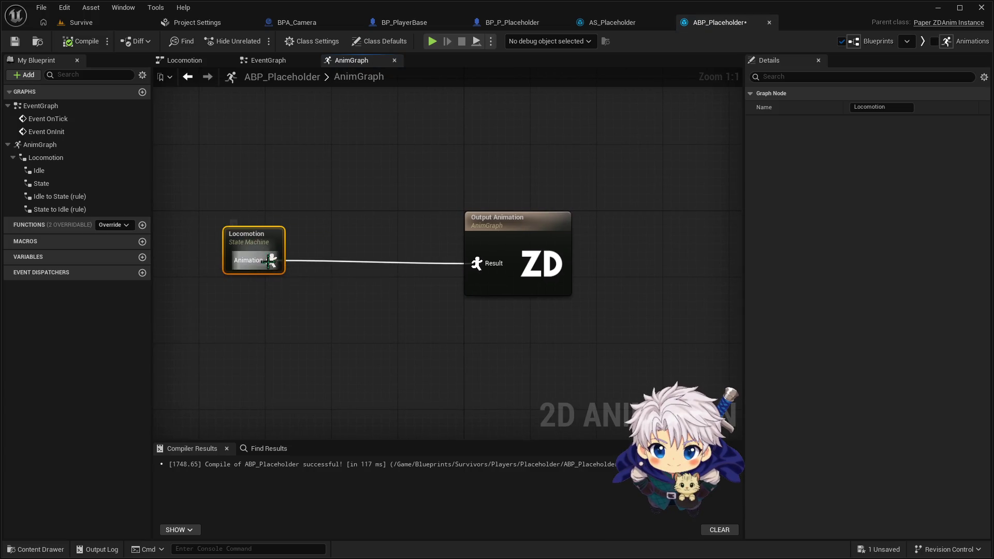
Step: Add a Set Directionality node from Locomotion, wire it into Output Animation's Result, and compile
{"action": "left_click_drag", "start_coordinate": [339, 265], "coordinate": [338, 263]}
{"action": "type", "text": "set direc"}
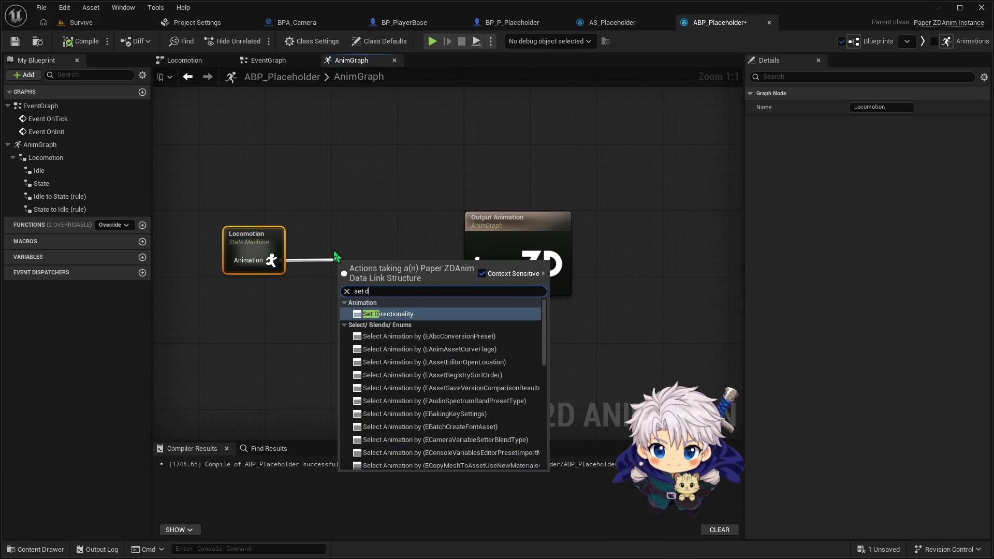
{"action": "key", "text": "Return"}
{"action": "left_click_drag", "start_coordinate": [388, 258], "coordinate": [346, 253]}
{"action": "left_click_drag", "start_coordinate": [425, 265], "coordinate": [477, 263]}
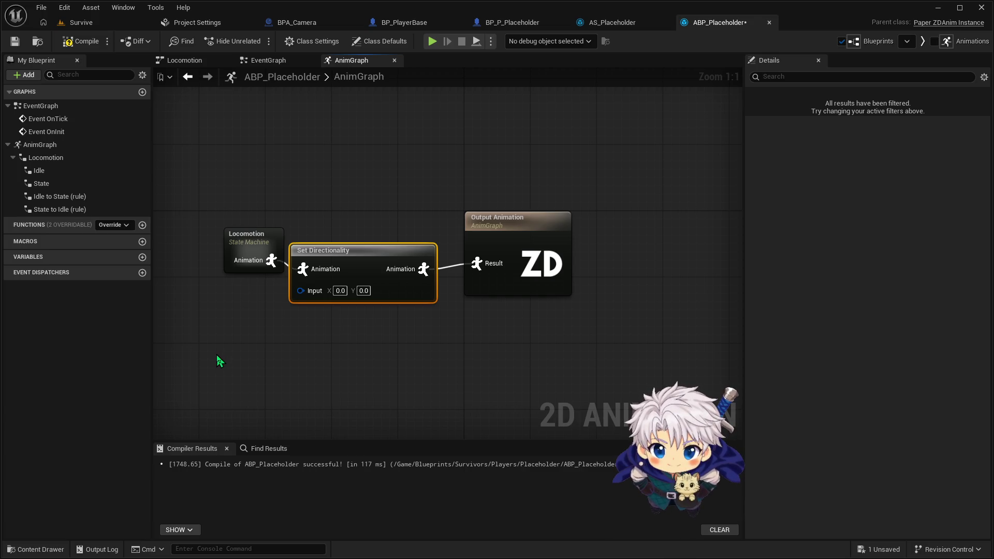
{"action": "left_click_drag", "start_coordinate": [240, 236], "coordinate": [215, 236]}
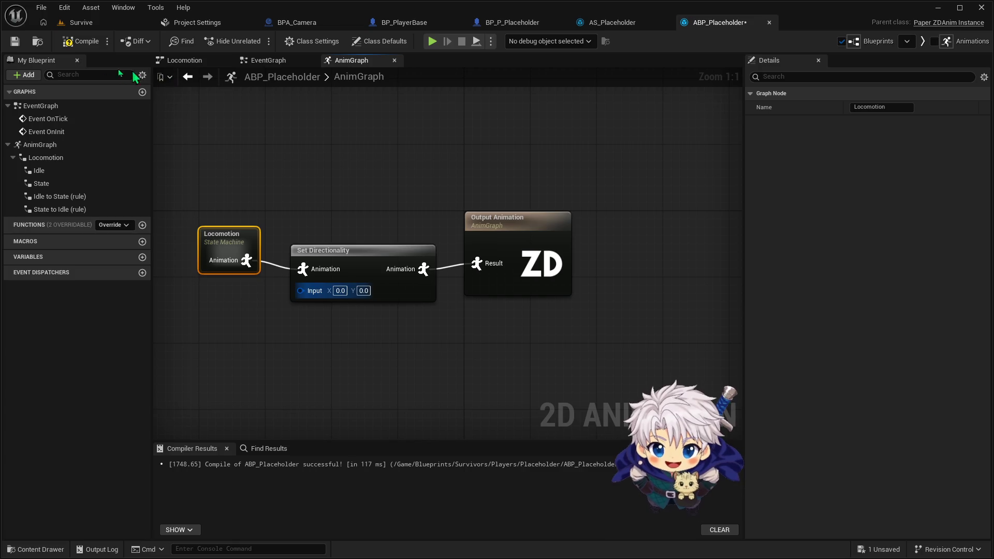
{"action": "left_click", "coordinate": [80, 41]}
{"action": "left_click", "coordinate": [94, 25]}
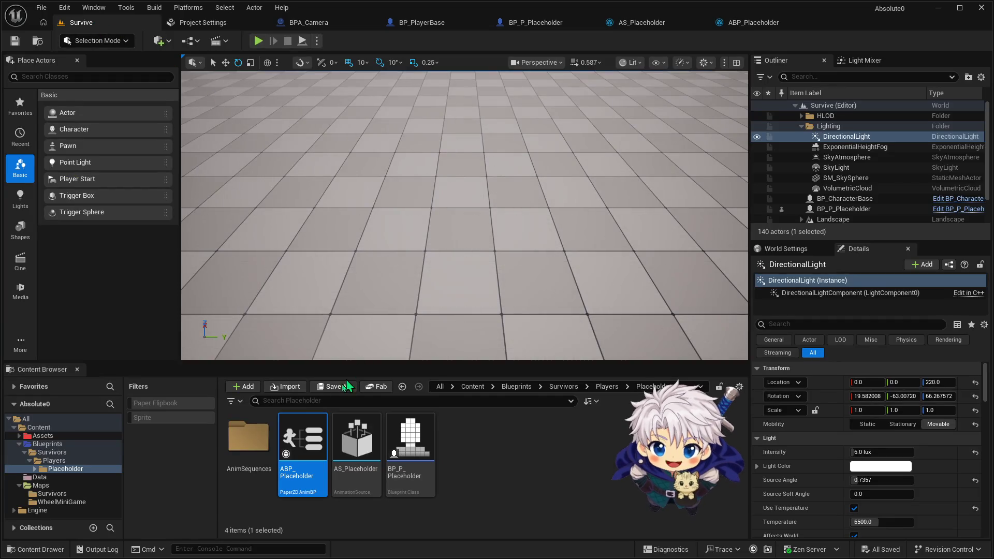
Step: Open BP_P_Placeholder and inspect its ActorBeginOverlap event nodes in the EventGraph
{"action": "double_click", "coordinate": [418, 437]}
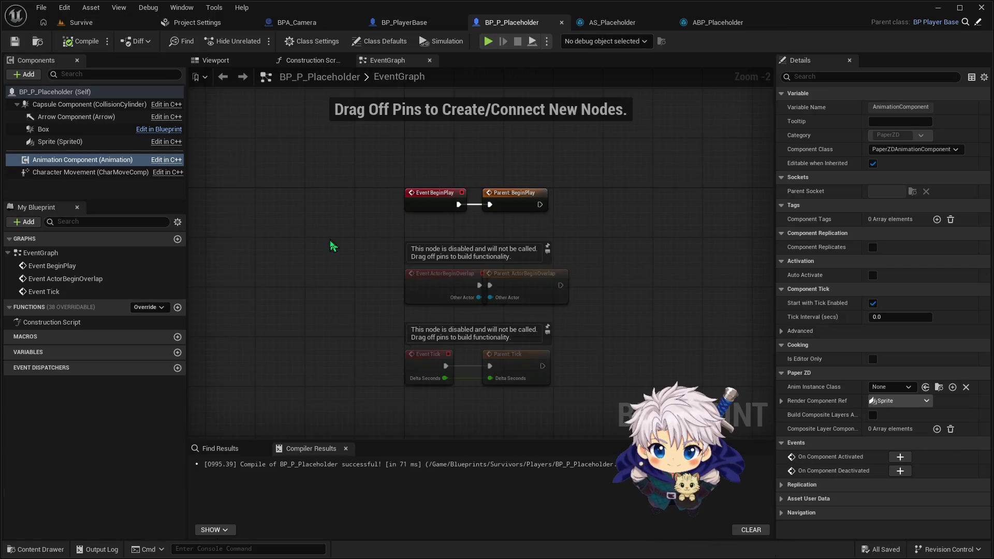
{"action": "mouse_move", "coordinate": [331, 243]}
{"action": "left_mouse_down"}
{"action": "mouse_move", "coordinate": [402, 247]}
{"action": "mouse_move", "coordinate": [451, 231]}
{"action": "mouse_move", "coordinate": [426, 220]}
{"action": "left_mouse_up"}
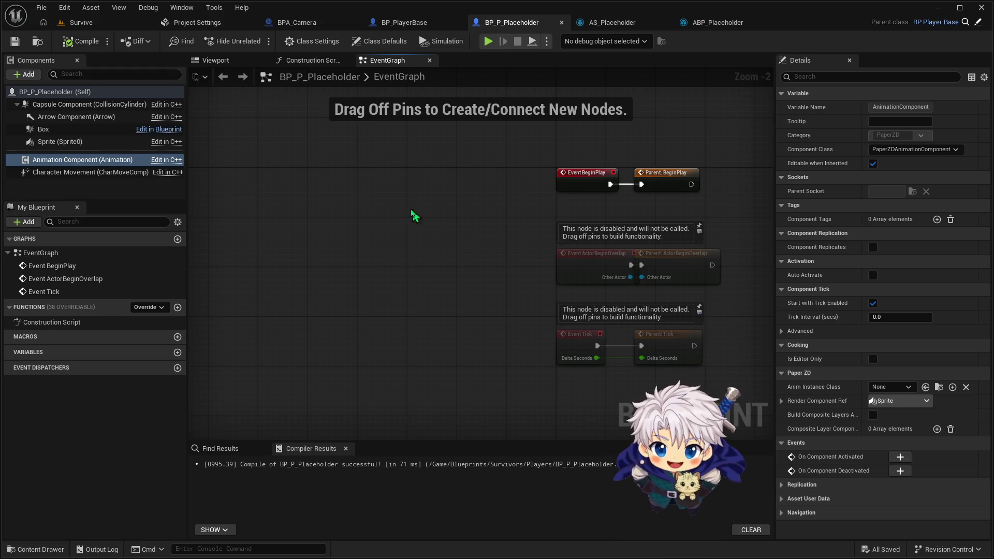
{"action": "left_click_drag", "start_coordinate": [462, 219], "coordinate": [361, 222]}
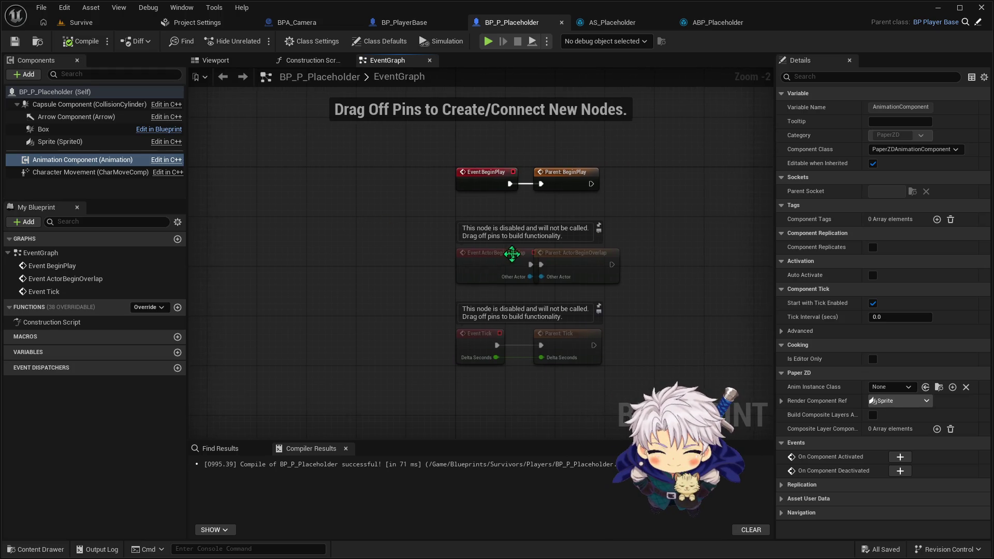
{"action": "left_click", "coordinate": [493, 258]}
{"action": "left_click_drag", "start_coordinate": [566, 258], "coordinate": [580, 263]}
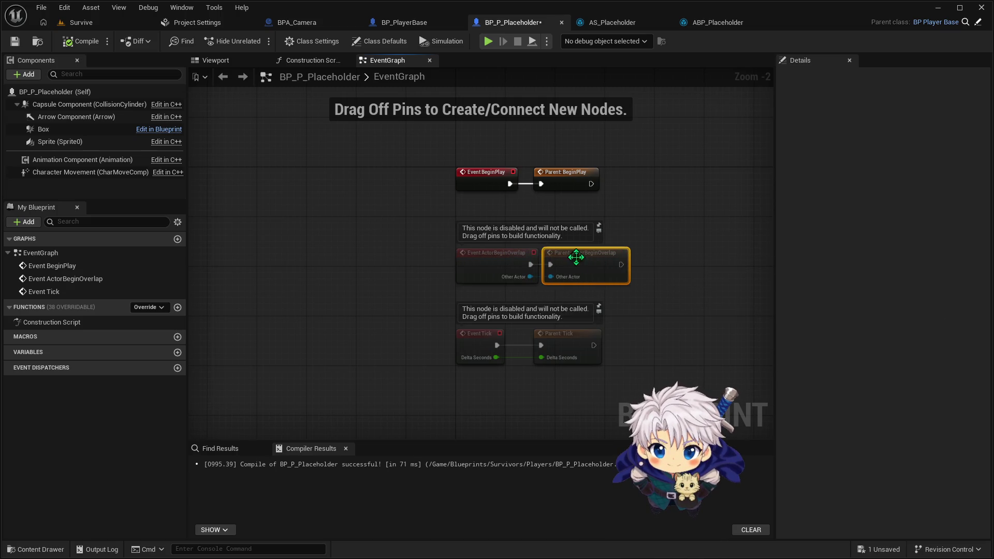
{"action": "left_click", "coordinate": [396, 268]}
{"action": "mouse_move", "coordinate": [398, 219]}
{"action": "left_mouse_down"}
{"action": "mouse_move", "coordinate": [437, 176]}
{"action": "mouse_move", "coordinate": [395, 206]}
{"action": "left_mouse_up"}
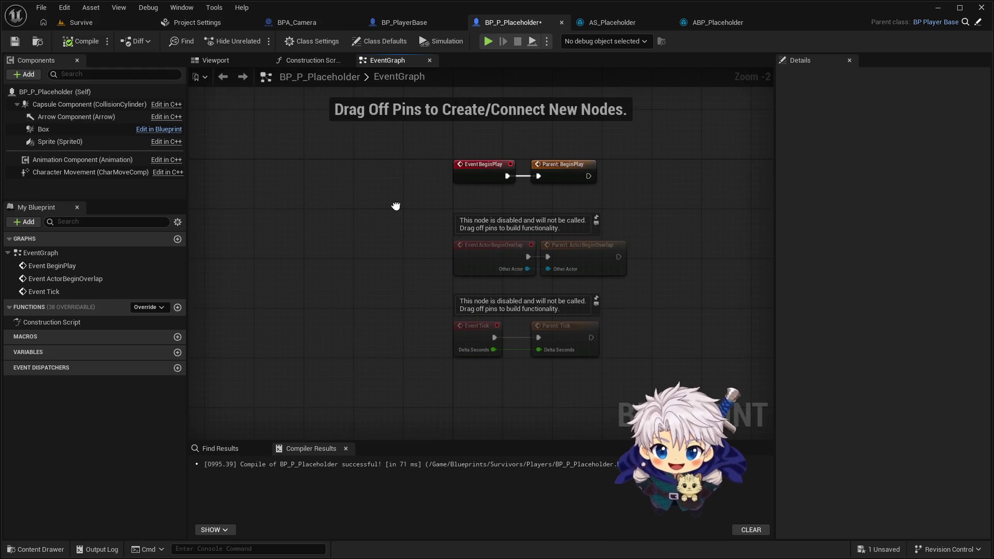
Step: Review all six event nodes, then show the character sprite, capsule and box in the Viewport
{"action": "scroll", "coordinate": [402, 207], "scroll_direction": "up", "scroll_amount": 1}
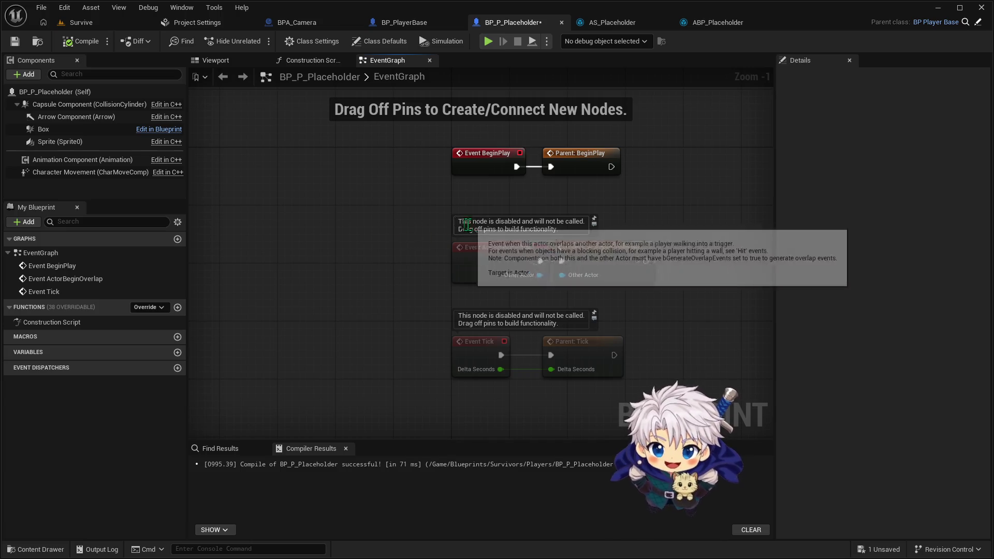
{"action": "mouse_move", "coordinate": [433, 149]}
{"action": "left_mouse_down"}
{"action": "mouse_move", "coordinate": [553, 307]}
{"action": "mouse_move", "coordinate": [637, 366]}
{"action": "mouse_move", "coordinate": [640, 382]}
{"action": "left_mouse_up"}
{"action": "left_click", "coordinate": [742, 330]}
{"action": "mouse_move", "coordinate": [737, 328]}
{"action": "left_mouse_down"}
{"action": "mouse_move", "coordinate": [604, 281]}
{"action": "mouse_move", "coordinate": [580, 311]}
{"action": "left_mouse_up"}
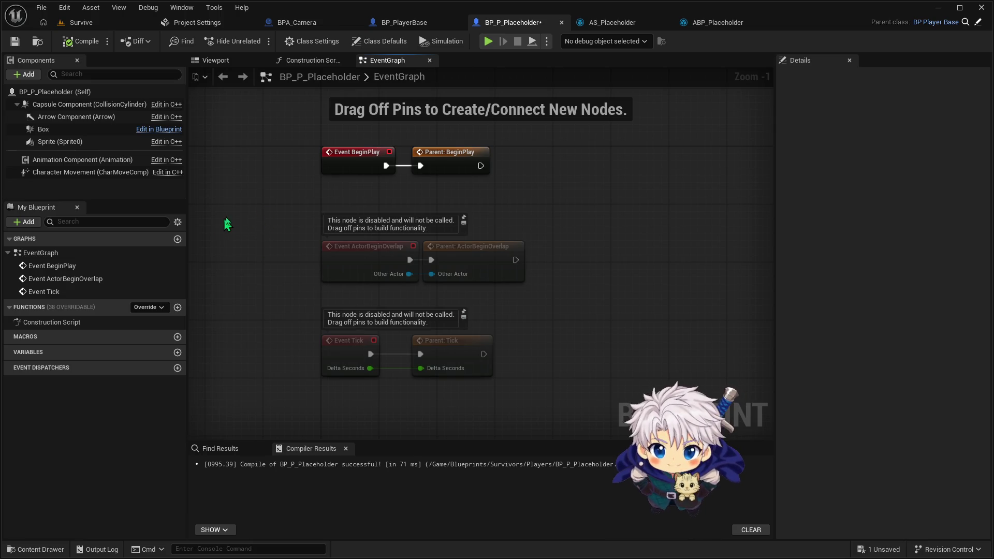
{"action": "mouse_move", "coordinate": [484, 213]}
{"action": "left_mouse_down"}
{"action": "mouse_move", "coordinate": [537, 185]}
{"action": "mouse_move", "coordinate": [592, 224]}
{"action": "left_mouse_up"}
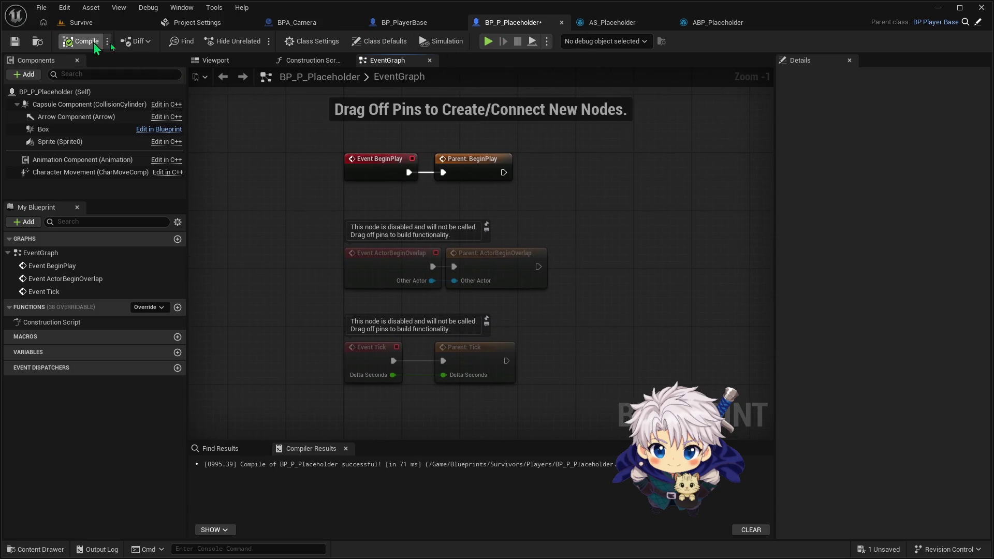
{"action": "left_click", "coordinate": [217, 60]}
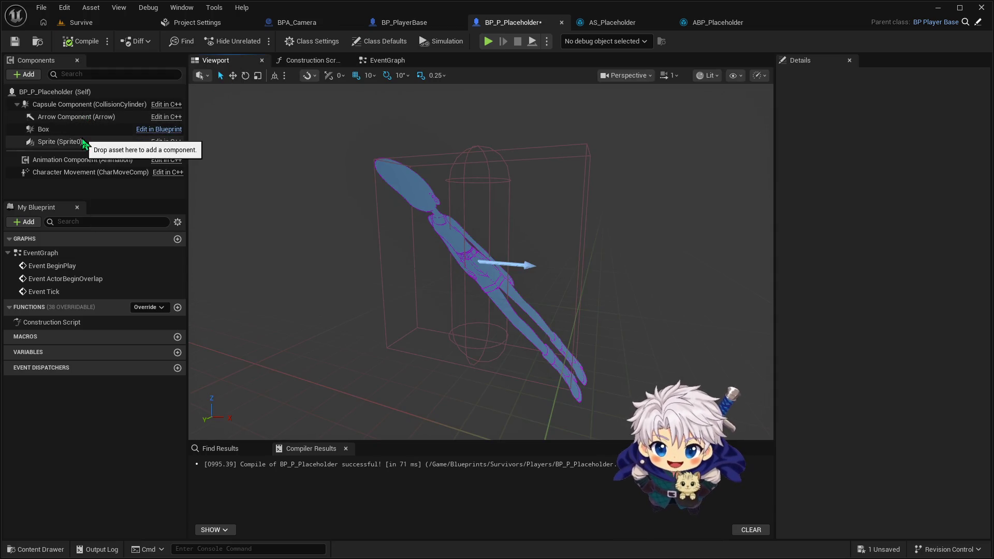
Step: In BP_PlayerBase, switch the Sprite component's rotation from relative to world-absolute
{"action": "left_click", "coordinate": [57, 142]}
{"action": "left_click", "coordinate": [401, 23]}
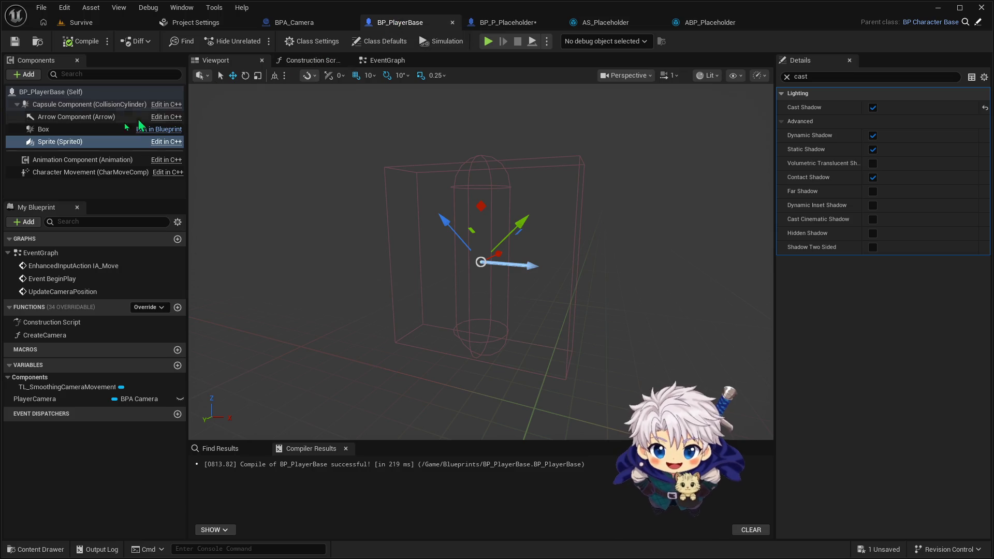
{"action": "key", "text": "Up"}
{"action": "key", "text": "Up"}
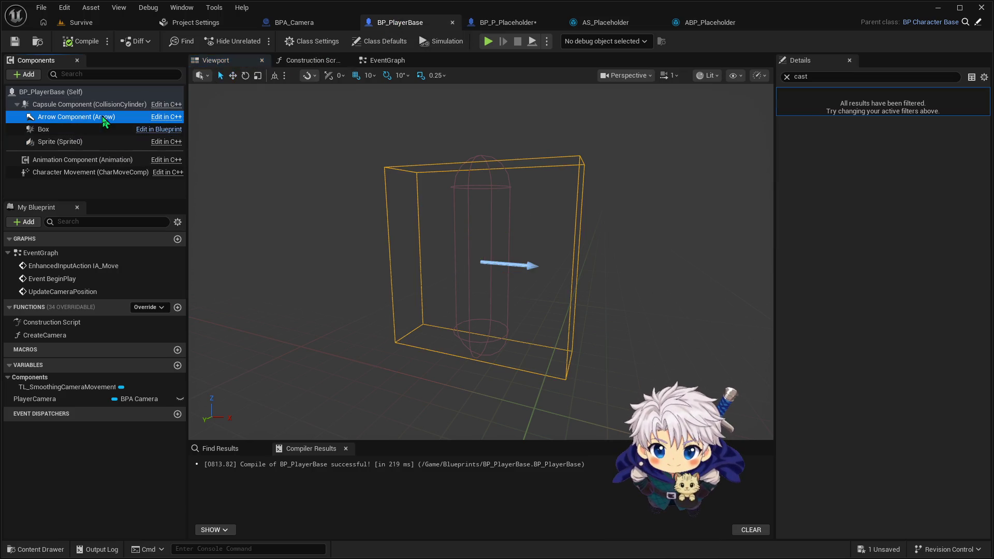
{"action": "left_click", "coordinate": [104, 145]}
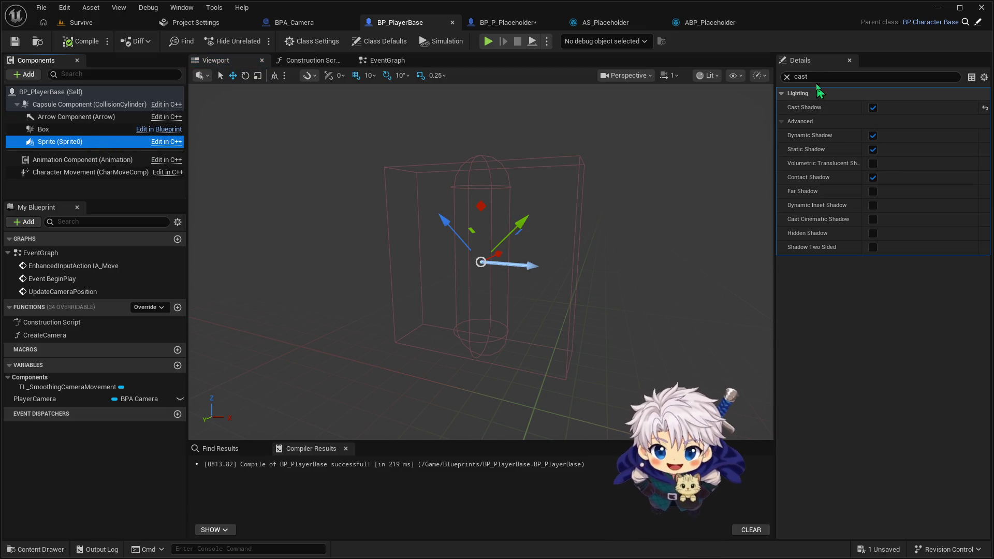
{"action": "left_click", "coordinate": [788, 73]}
{"action": "left_click", "coordinate": [787, 77]}
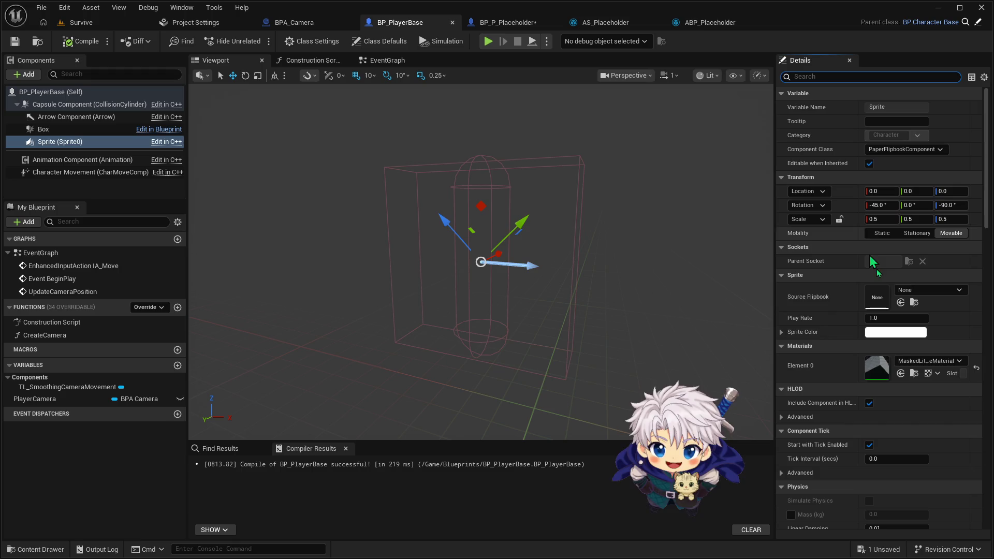
{"action": "left_click", "coordinate": [823, 206]}
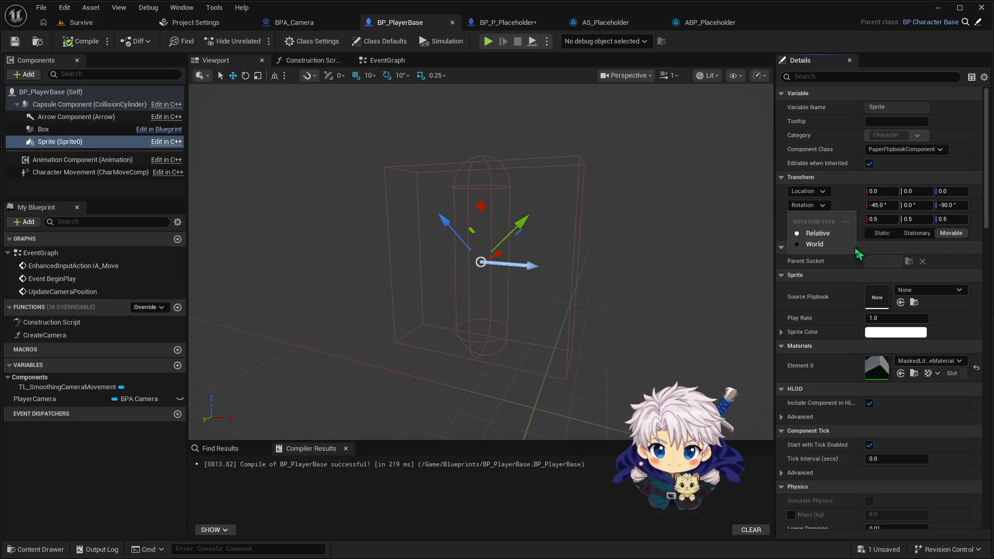
{"action": "left_click", "coordinate": [814, 244]}
Step: Compile BP_PlayerBase and play the Survive level to test the world rotation
{"action": "left_click", "coordinate": [83, 40]}
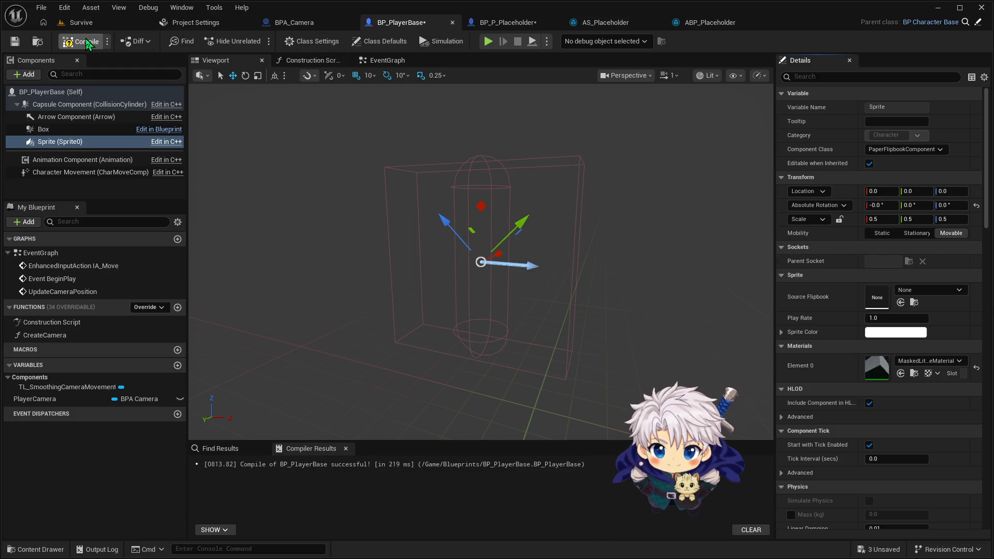
{"action": "left_click", "coordinate": [78, 23]}
{"action": "key", "text": "alt+p"}
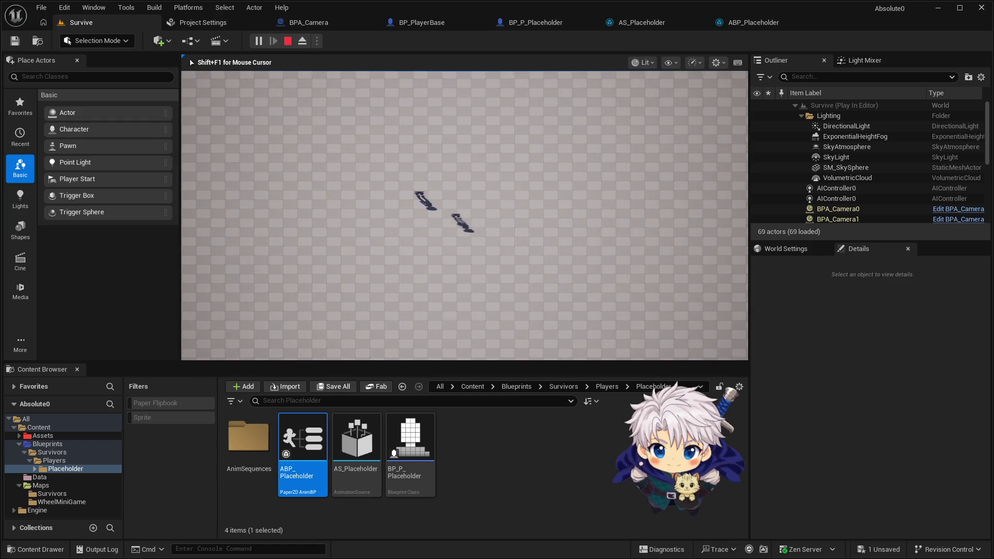
{"action": "key", "text": "Escape"}
Step: Set the Sprite back to relative rotation with X -45 and Z -90
{"action": "left_click", "coordinate": [413, 23]}
{"action": "left_click", "coordinate": [822, 206]}
{"action": "left_click", "coordinate": [820, 227]}
{"action": "left_click", "coordinate": [952, 205]}
{"action": "type", "text": "-90"}
{"action": "left_click", "coordinate": [880, 206]}
{"action": "type", "text": "-45"}
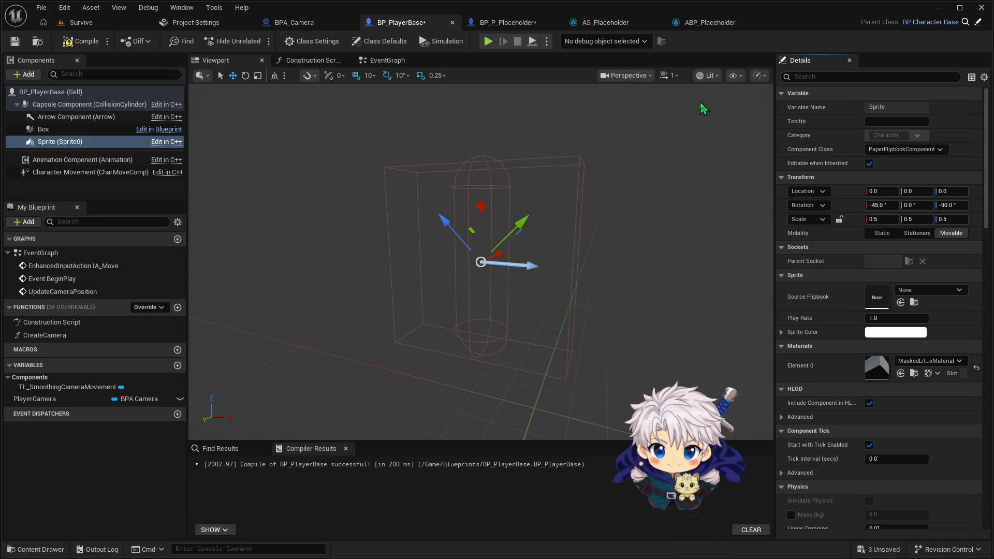
Step: Filter BP_PlayerBase's Class Defaults for 'controll' and turn off Use Controller Rotation Yaw
{"action": "left_click", "coordinate": [863, 77]}
{"action": "type", "text": "controll"}
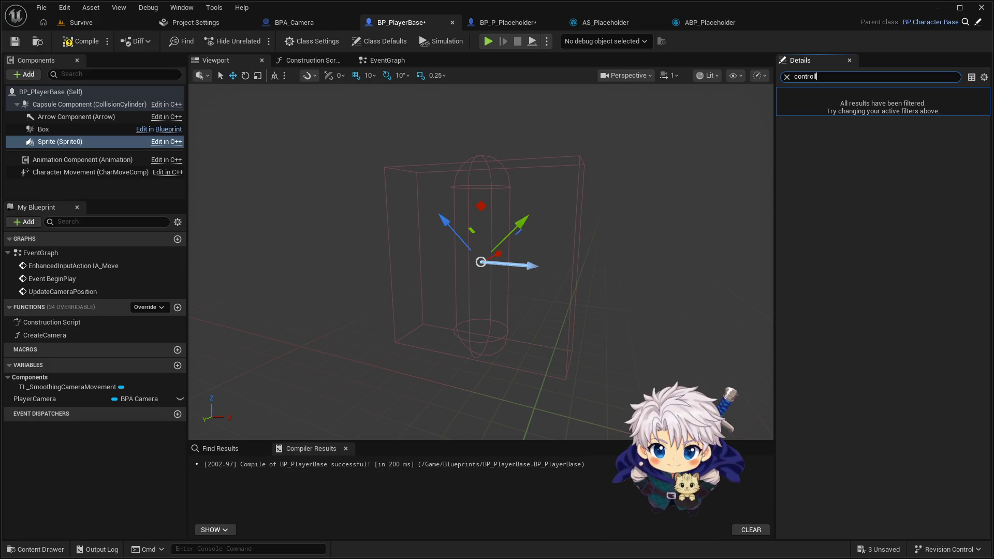
{"action": "left_click", "coordinate": [52, 92]}
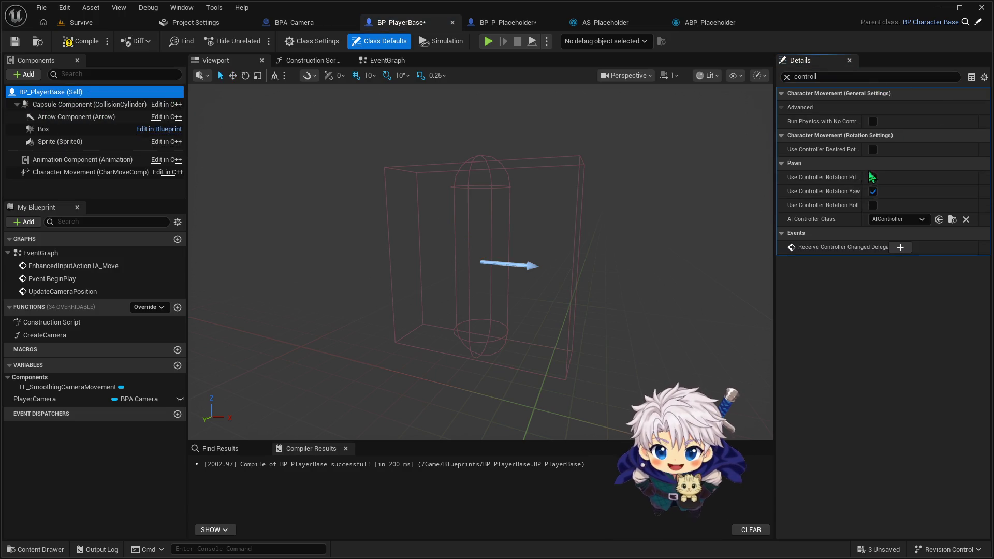
{"action": "left_click", "coordinate": [873, 191]}
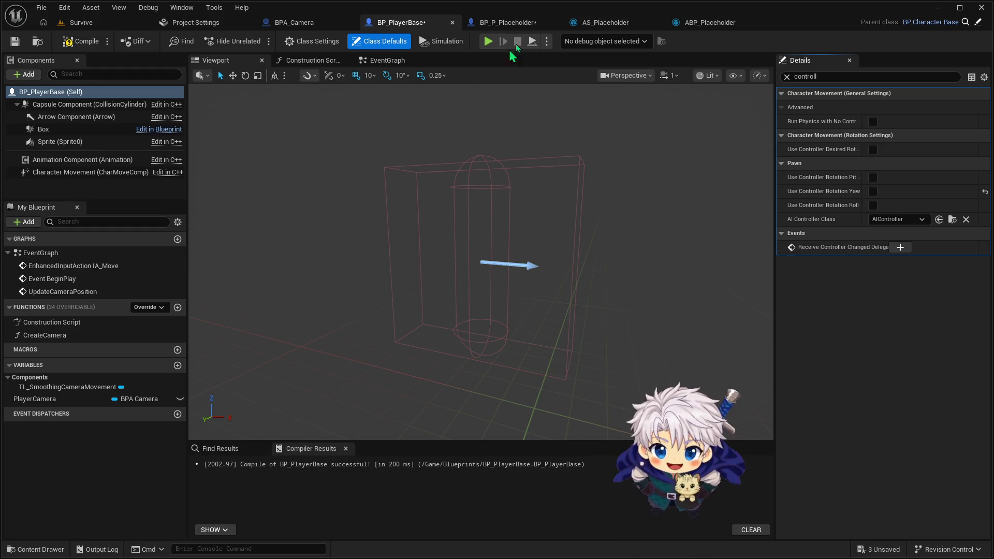
Step: Set BPA_Camera's SpringArm rotation to Absolute, then play-test the Survive level with Alt+P
{"action": "left_click", "coordinate": [280, 23]}
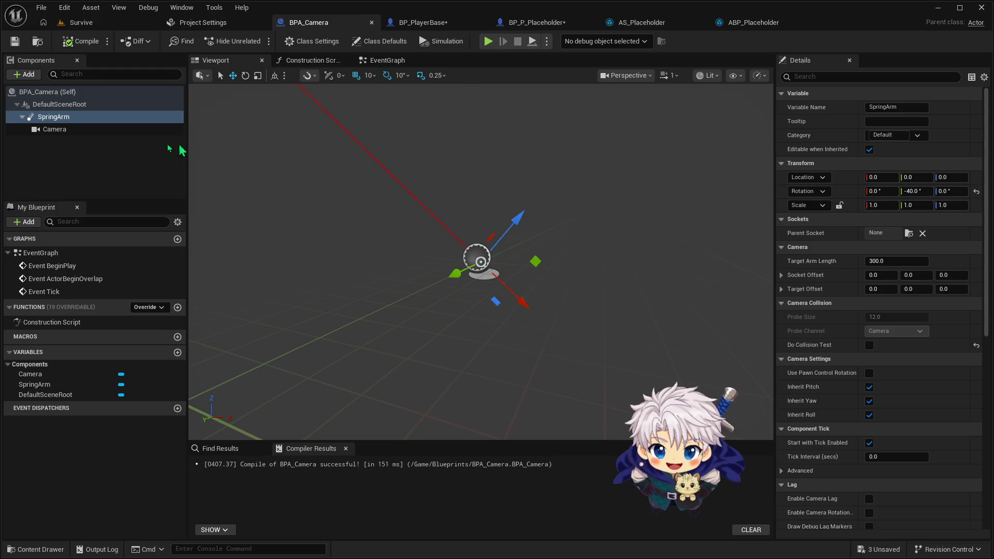
{"action": "left_click", "coordinate": [119, 119]}
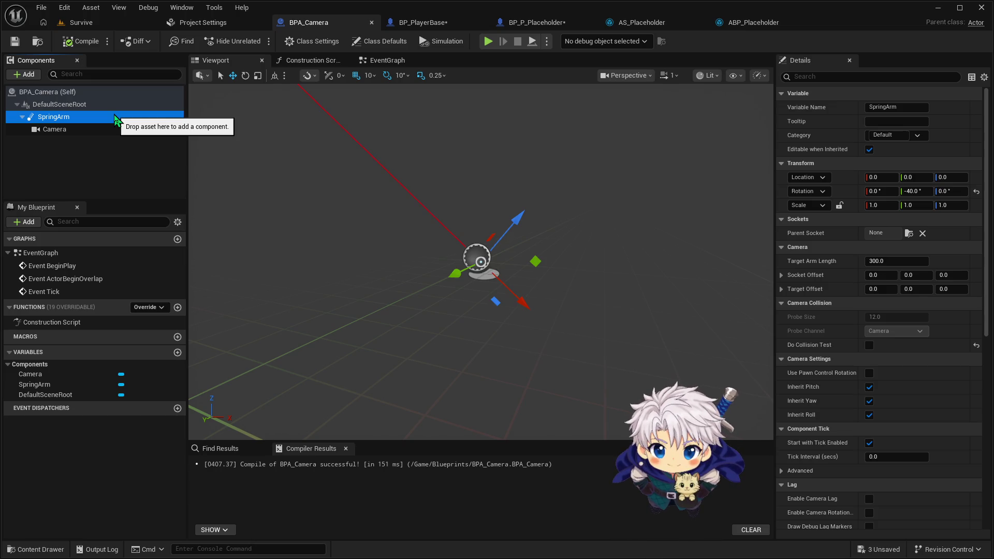
{"action": "mouse_move", "coordinate": [116, 120]}
{"action": "left_mouse_down"}
{"action": "mouse_move", "coordinate": [92, 123]}
{"action": "mouse_move", "coordinate": [80, 149]}
{"action": "left_mouse_up"}
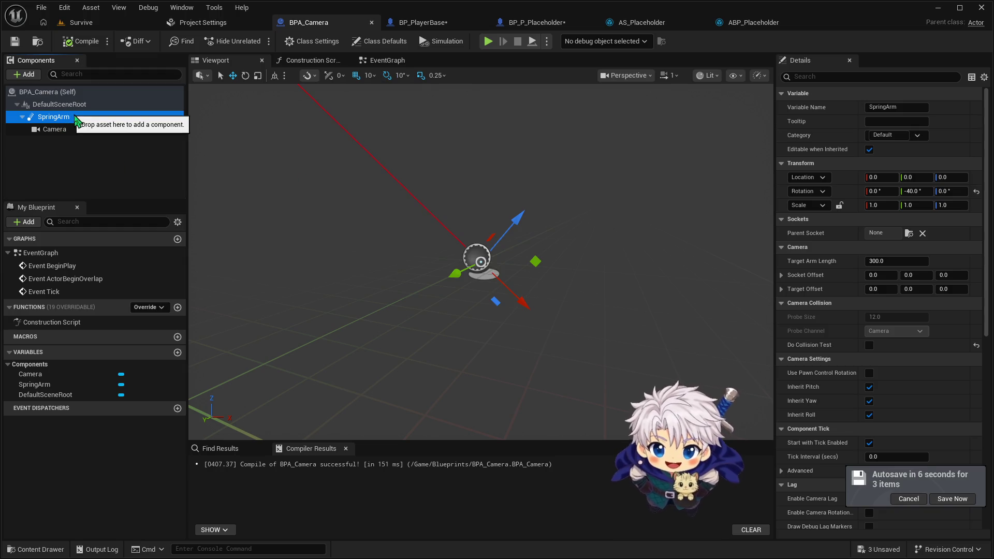
{"action": "left_click", "coordinate": [824, 191]}
{"action": "left_click", "coordinate": [828, 229]}
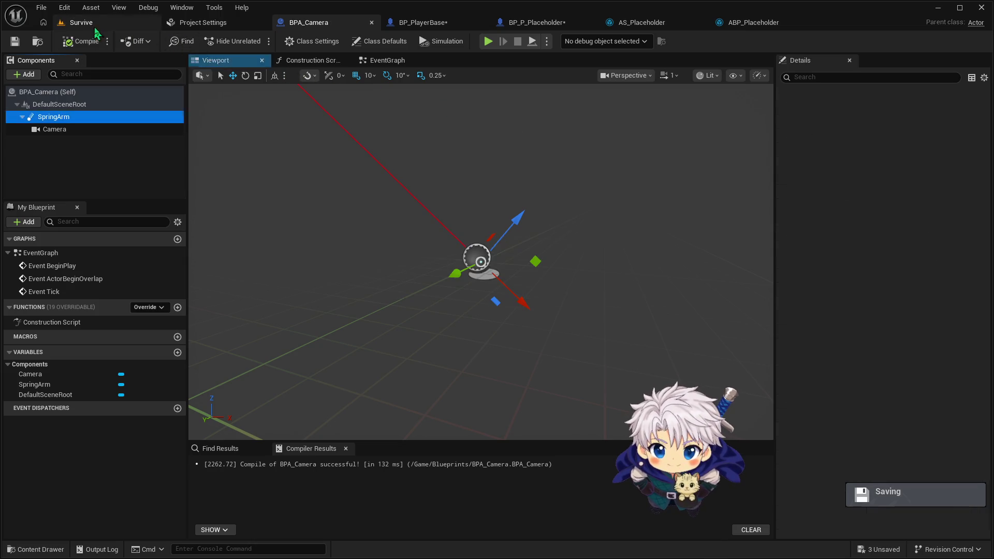
{"action": "left_click", "coordinate": [93, 24]}
{"action": "key", "text": "alt+p"}
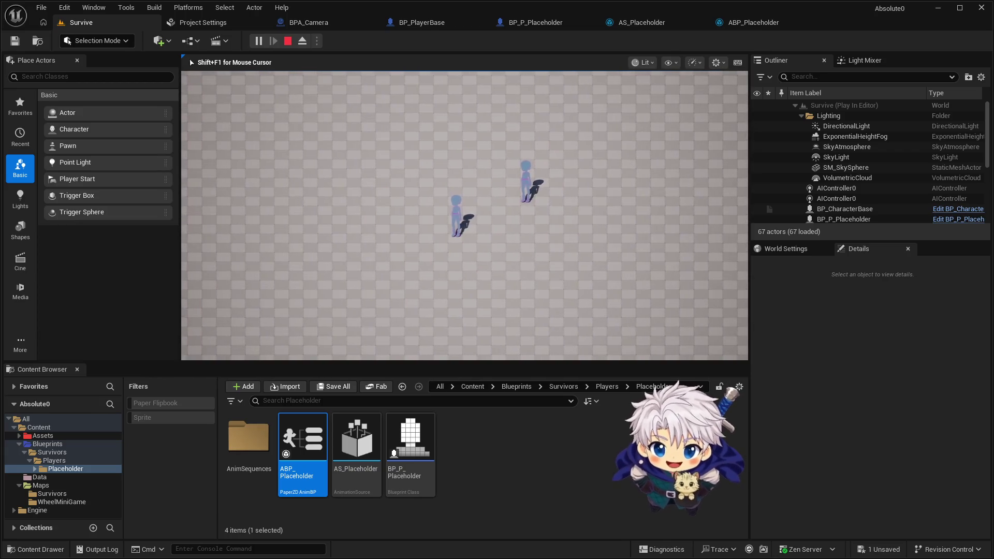
{"action": "key", "text": "Escape"}
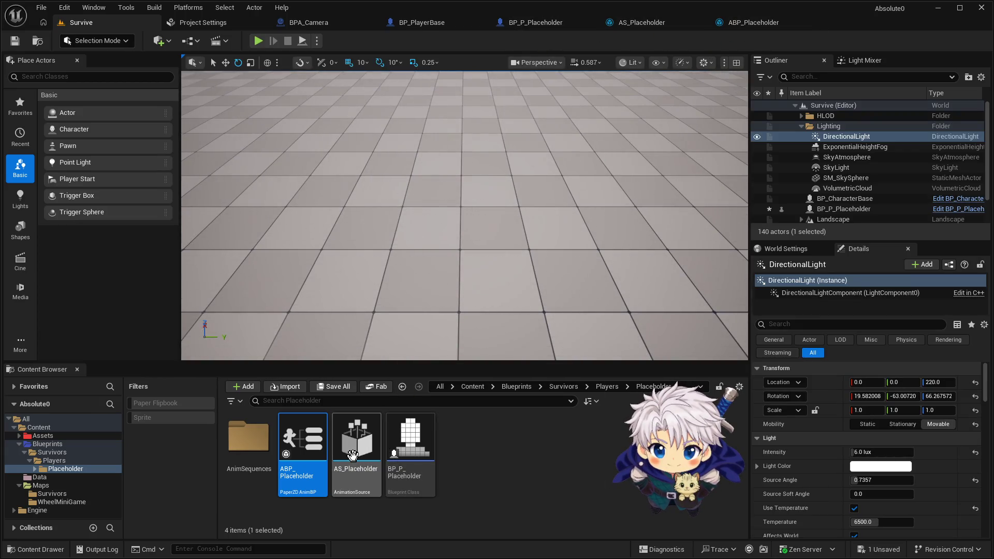
{"action": "left_click", "coordinate": [531, 25]}
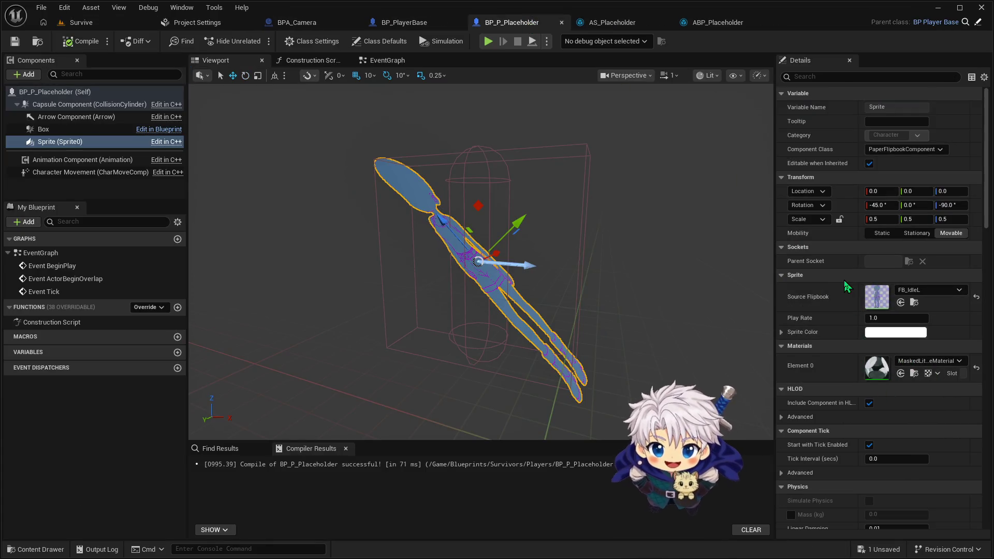
Step: Select BP_P_Placeholder's Animation Component using an 'anim' Details filter, then clear the filter
{"action": "left_click", "coordinate": [829, 76]}
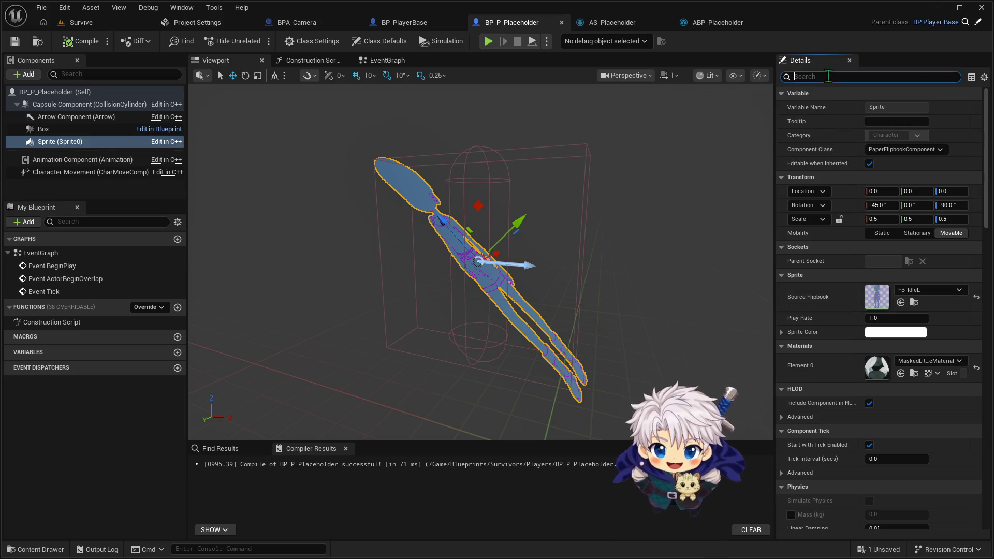
{"action": "type", "text": "anim"}
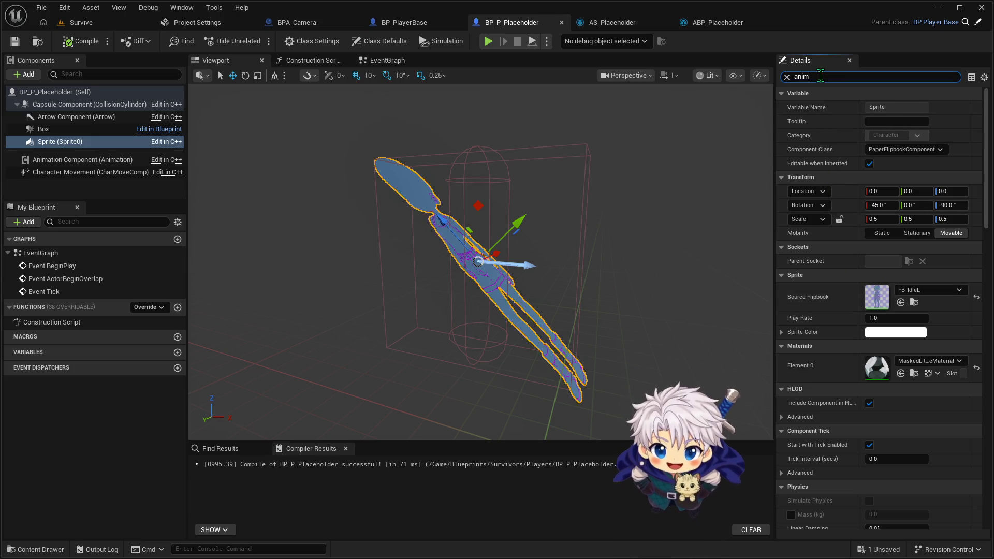
{"action": "left_click", "coordinate": [81, 162]}
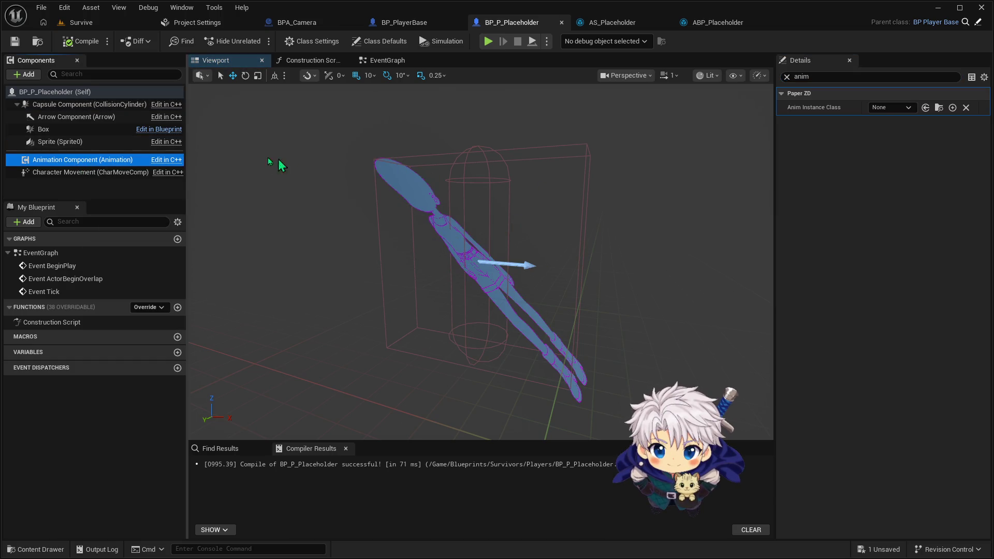
{"action": "left_click", "coordinate": [787, 77]}
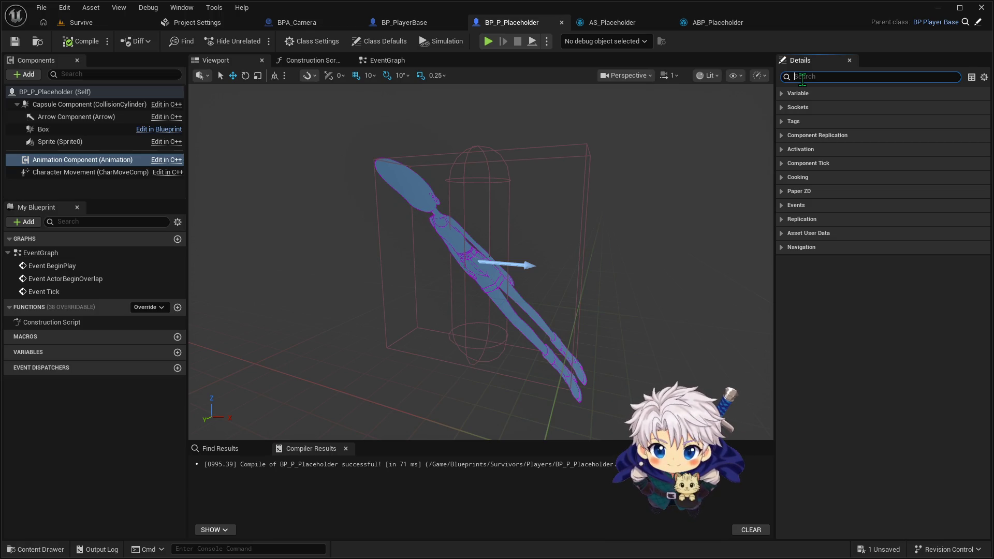
{"action": "type", "text": "ac"}
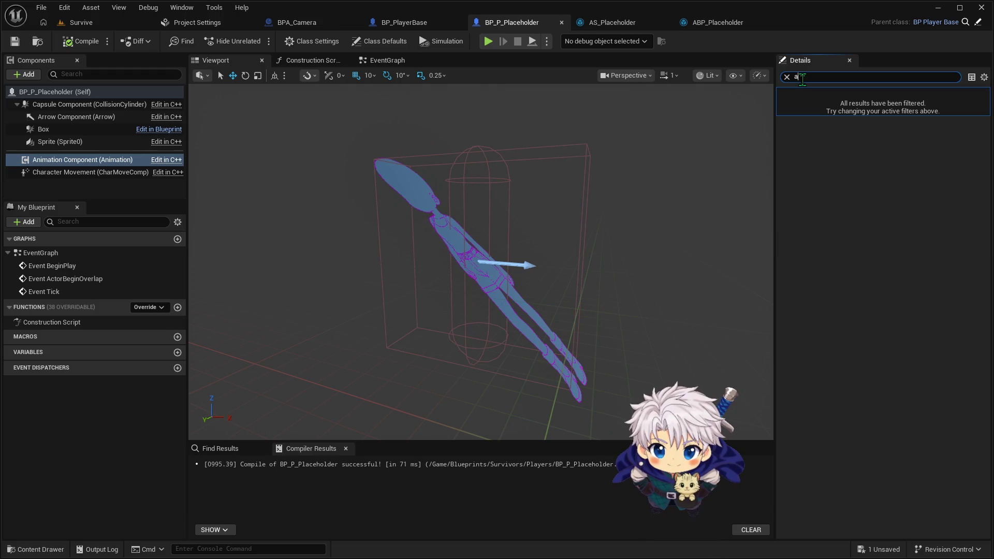
{"action": "key", "text": "BackSpace"}
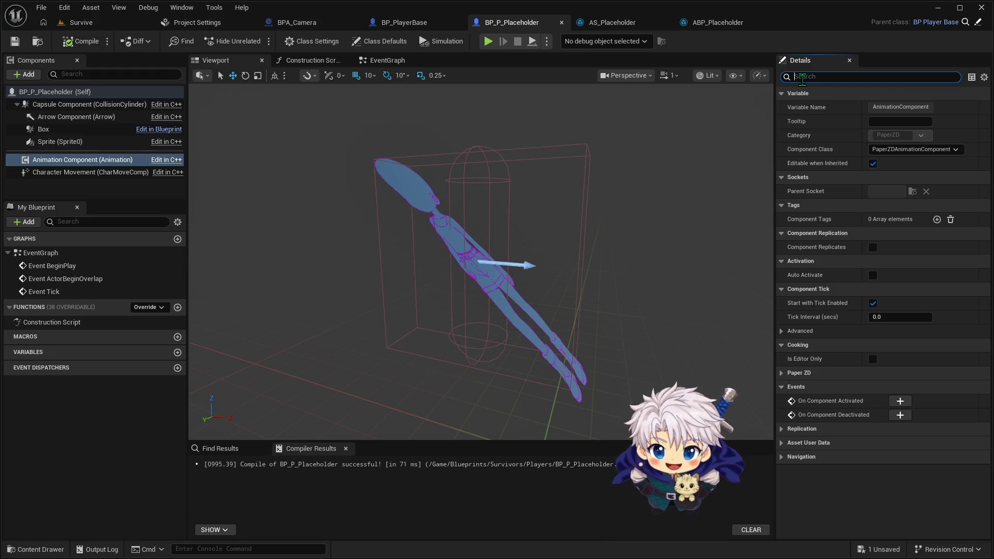
{"action": "type", "text": "a"}
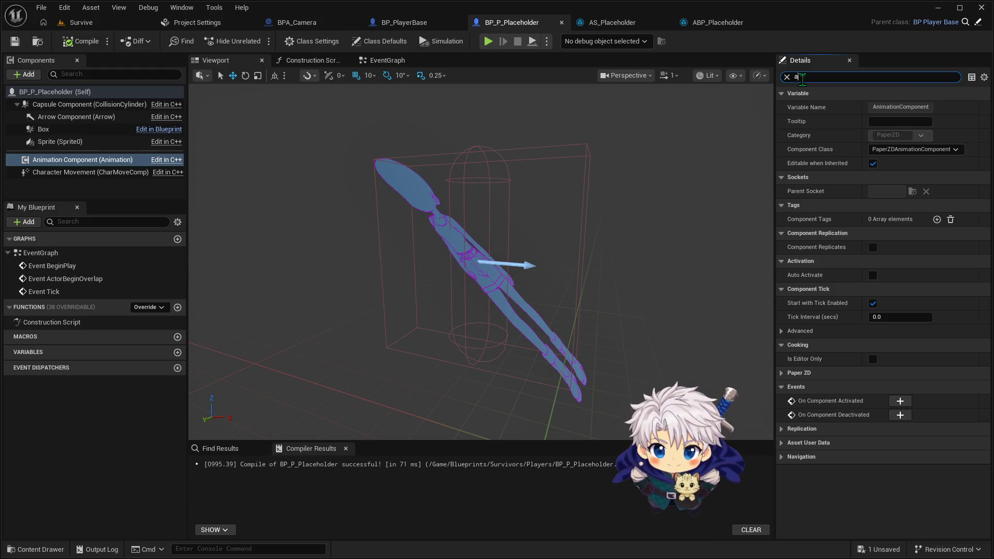
{"action": "key", "text": "BackSpace"}
{"action": "type", "text": "a"}
{"action": "key", "text": "BackSpace"}
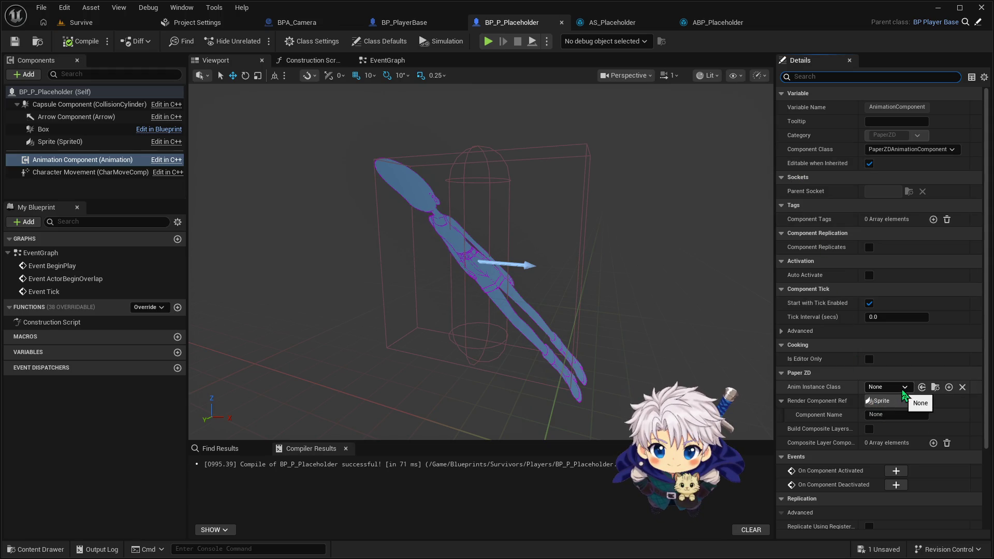
Step: Set Anim Instance Class to ABP_Placeholder and compile the blueprint
{"action": "left_click", "coordinate": [904, 388]}
{"action": "left_click", "coordinate": [850, 427]}
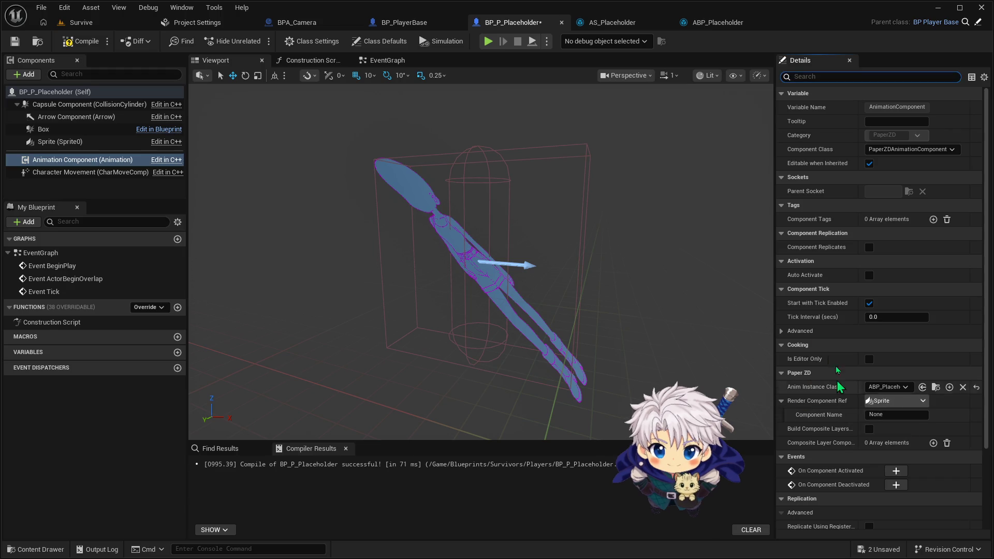
{"action": "left_click", "coordinate": [81, 41]}
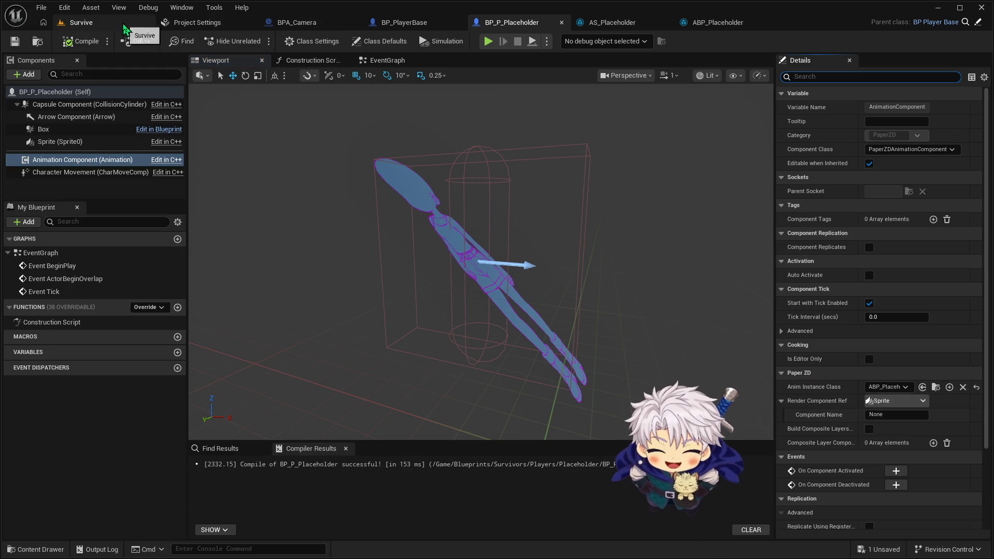
Step: Play the Survive level briefly to watch the placeholder animation, then return to BP_P_Placeholder
{"action": "left_click", "coordinate": [125, 26]}
{"action": "left_click", "coordinate": [256, 44]}
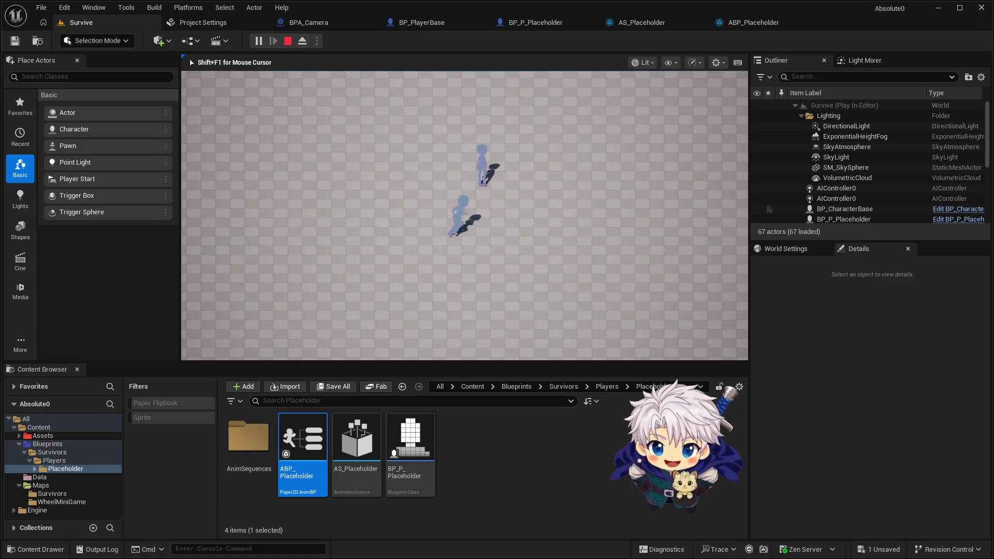
{"action": "key", "text": "Escape"}
{"action": "left_click", "coordinate": [523, 22]}
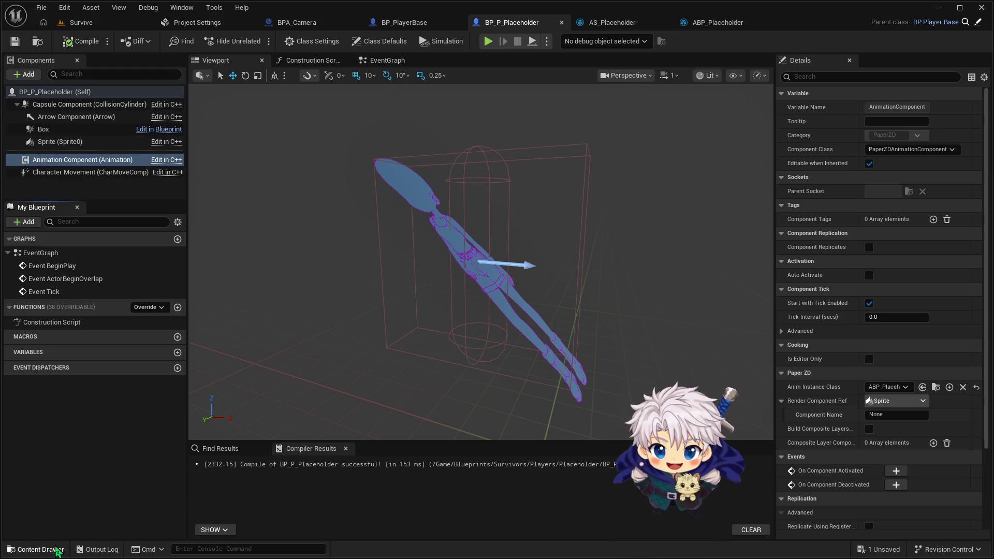
Step: Browse the Content Browser to Blueprints > Survivors and open PC_Survivors
{"action": "left_click", "coordinate": [40, 549]}
{"action": "left_click", "coordinate": [106, 416]}
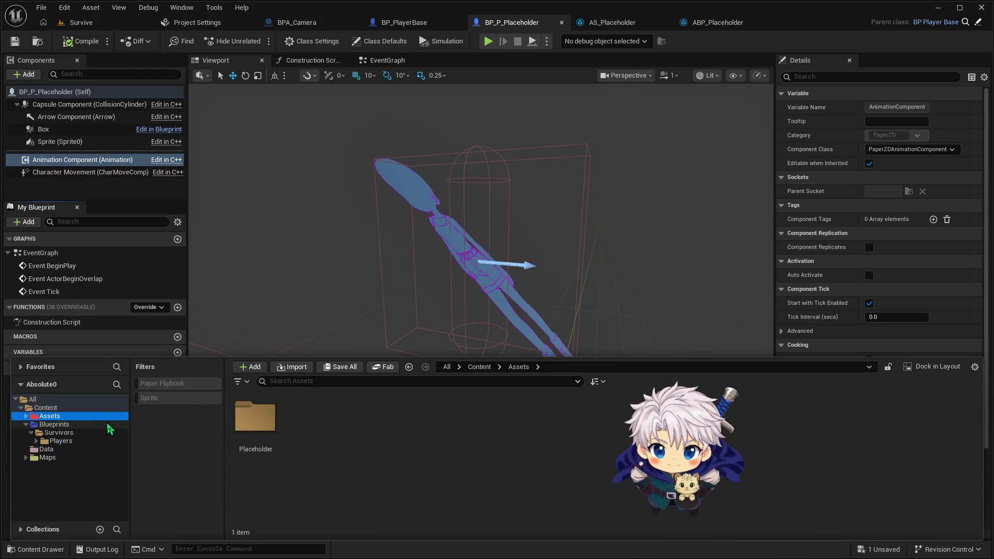
{"action": "left_click", "coordinate": [109, 425]}
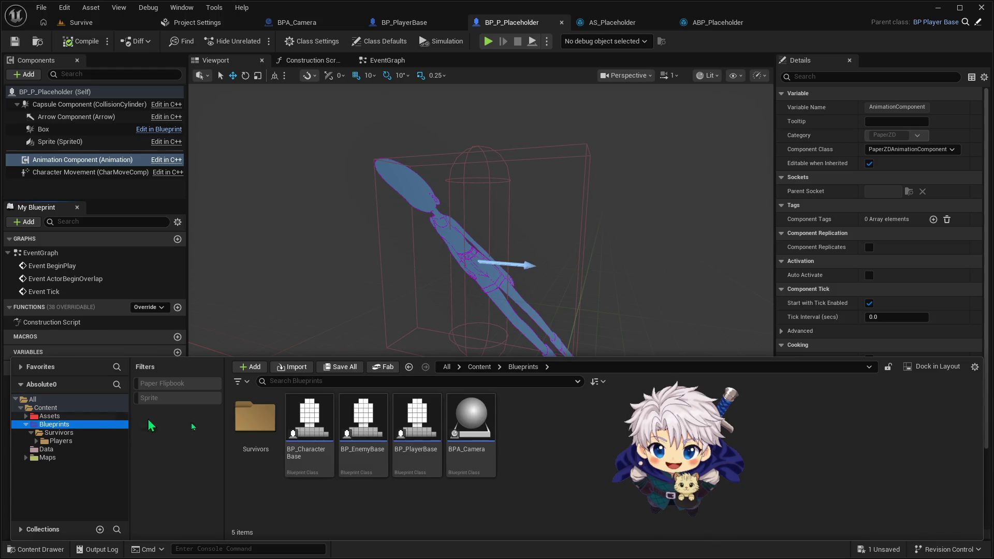
{"action": "left_click", "coordinate": [70, 416]}
{"action": "left_click", "coordinate": [83, 441]}
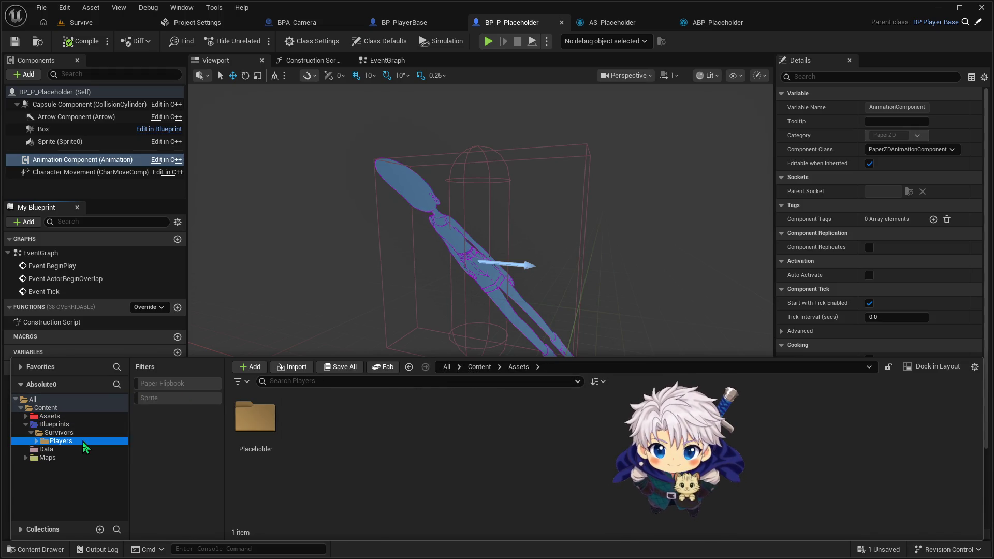
{"action": "left_click", "coordinate": [46, 408]}
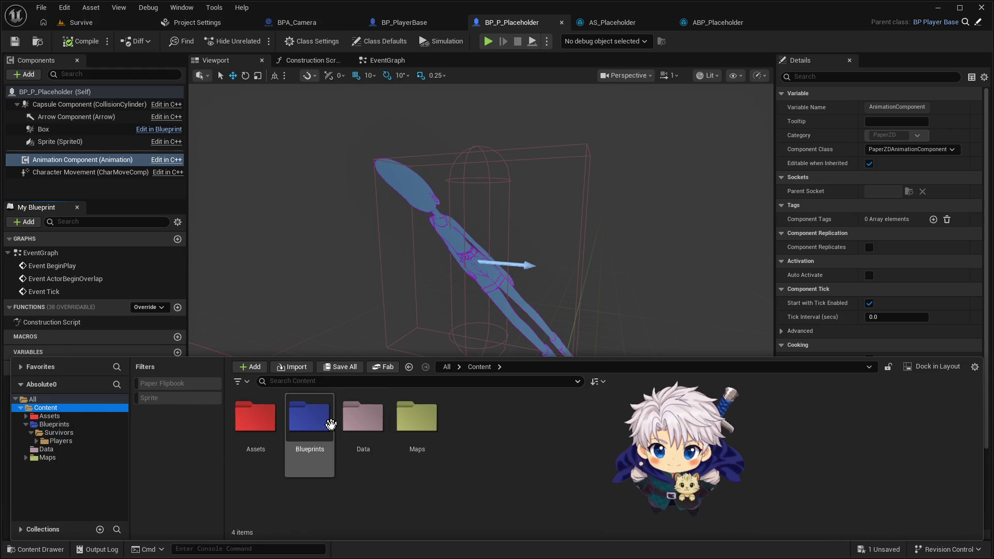
{"action": "double_click", "coordinate": [311, 419]}
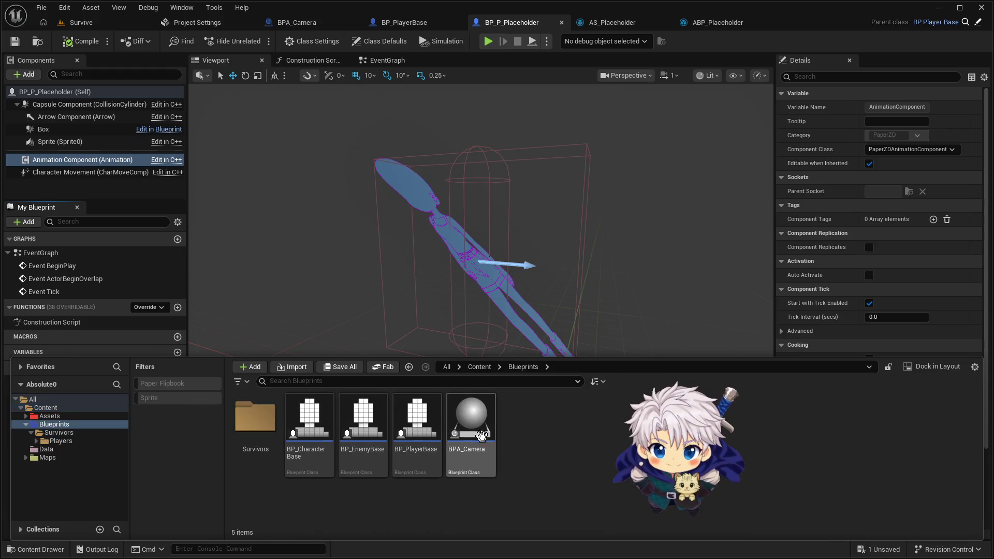
{"action": "left_click", "coordinate": [61, 441]}
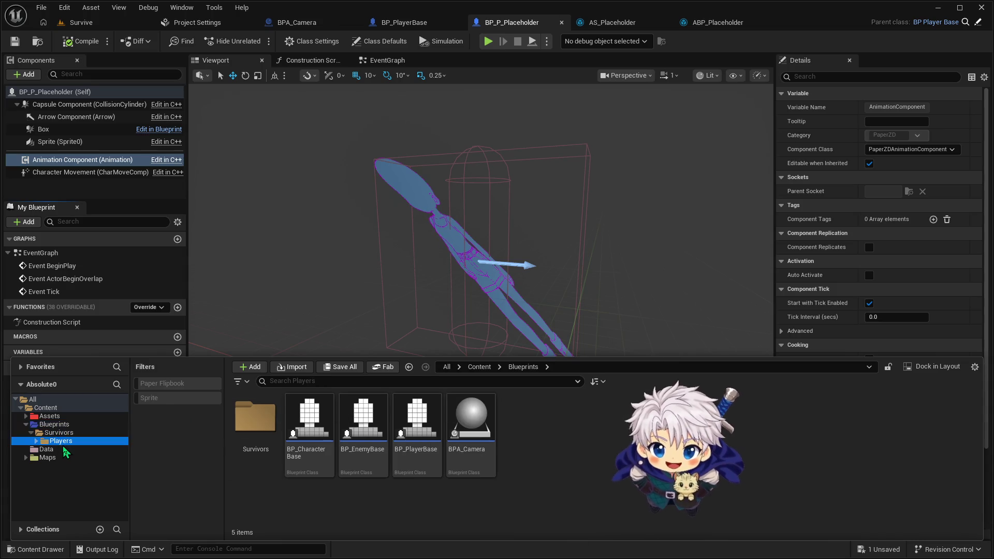
{"action": "left_click", "coordinate": [63, 449]}
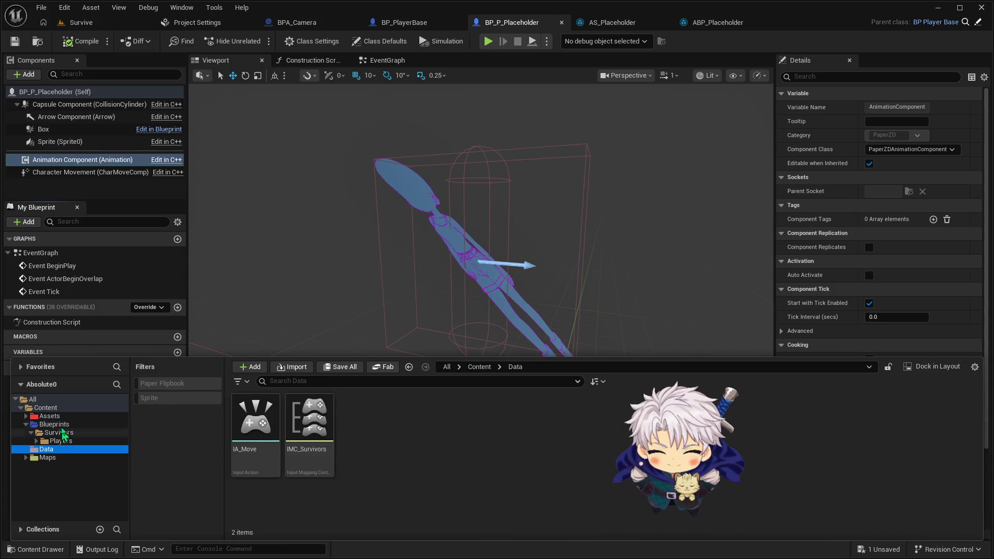
{"action": "left_click", "coordinate": [59, 432]}
{"action": "left_click", "coordinate": [55, 424]}
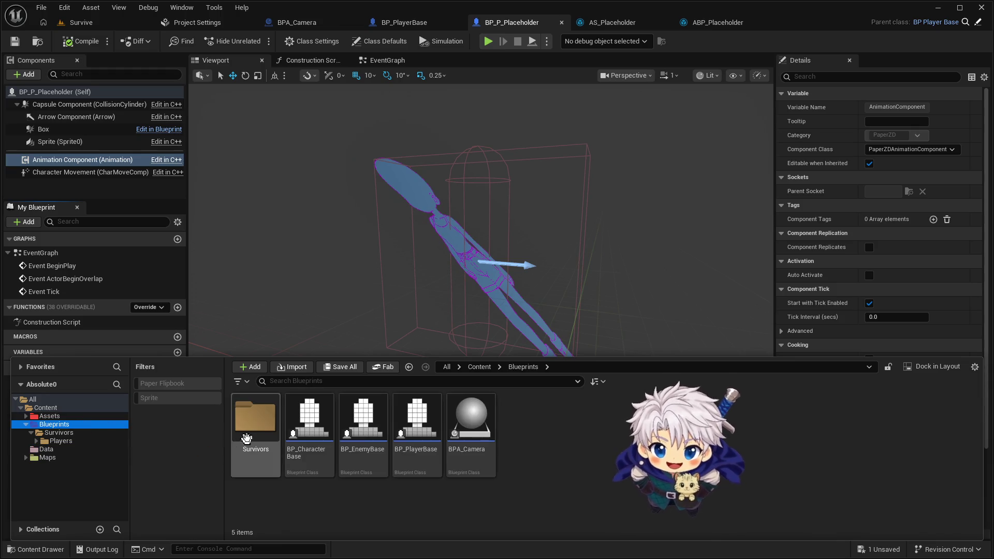
{"action": "double_click", "coordinate": [246, 441]}
{"action": "double_click", "coordinate": [379, 421]}
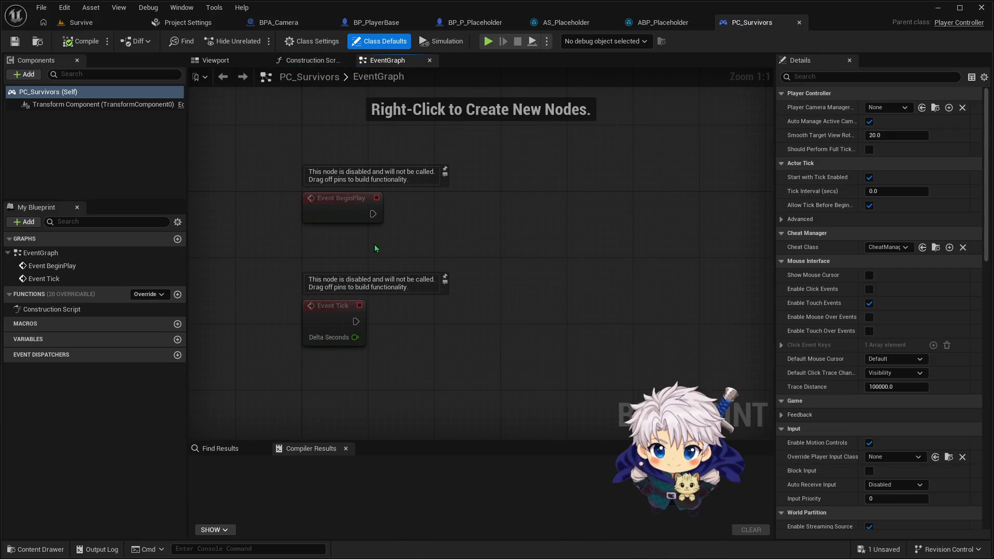
Step: Search 'enhance' in the graph's action list and add Get EnhancedInputLocalPlayerSubsystem
{"action": "left_click_drag", "start_coordinate": [373, 213], "coordinate": [479, 213]}
{"action": "type", "text": "add ma"}
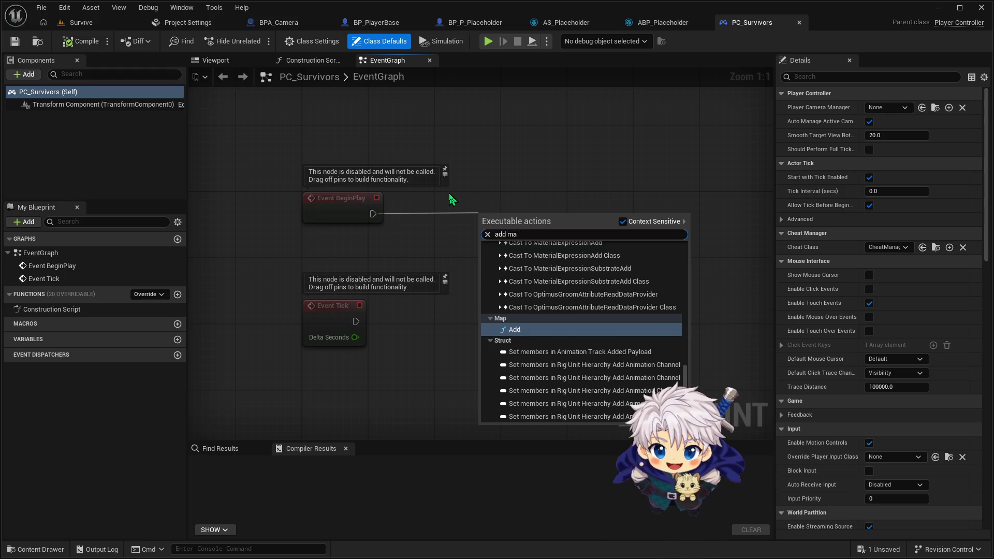
{"action": "left_click", "coordinate": [400, 245]}
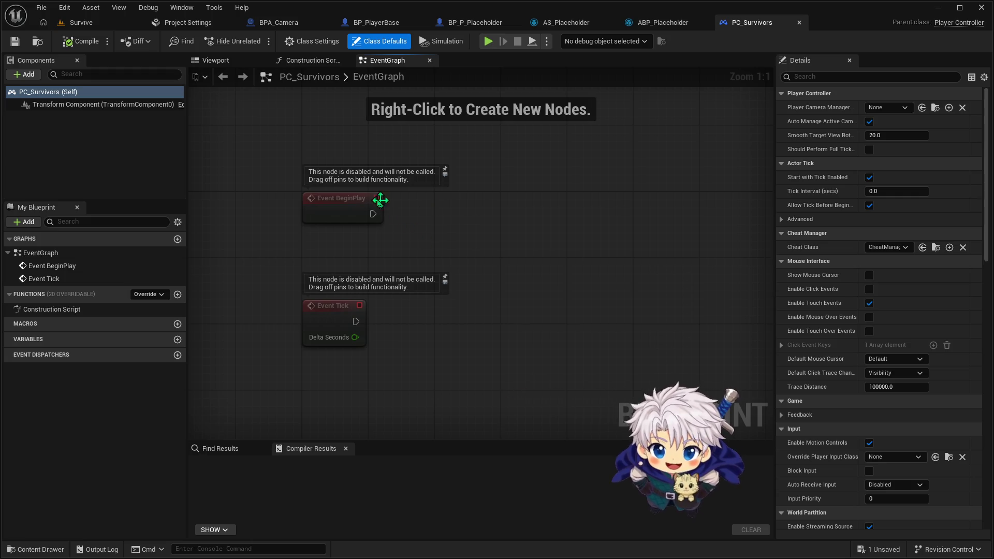
{"action": "mouse_move", "coordinate": [372, 214]}
{"action": "left_mouse_down"}
{"action": "mouse_move", "coordinate": [399, 226]}
{"action": "mouse_move", "coordinate": [383, 212]}
{"action": "left_mouse_up"}
{"action": "left_click", "coordinate": [443, 166]}
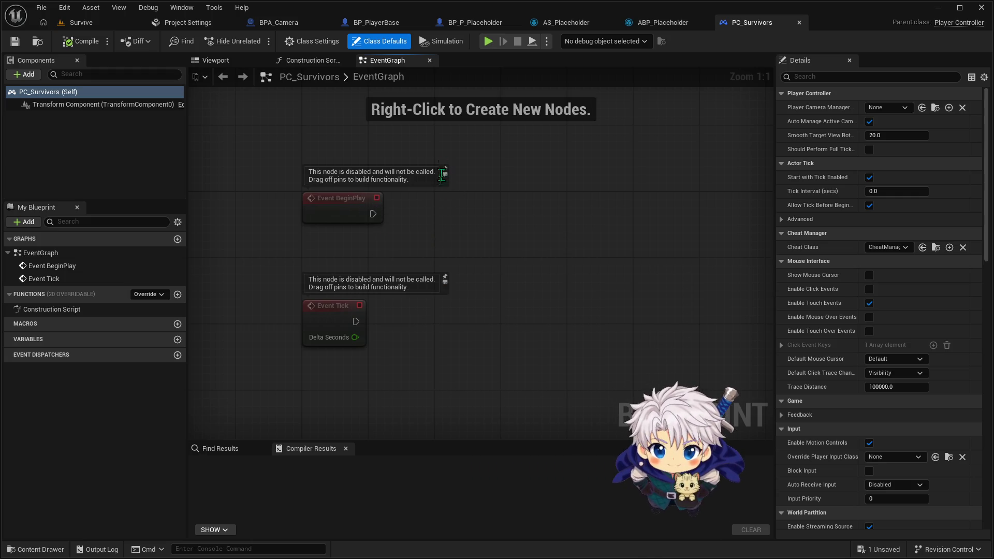
{"action": "right_click", "coordinate": [439, 241]}
{"action": "type", "text": "addm"}
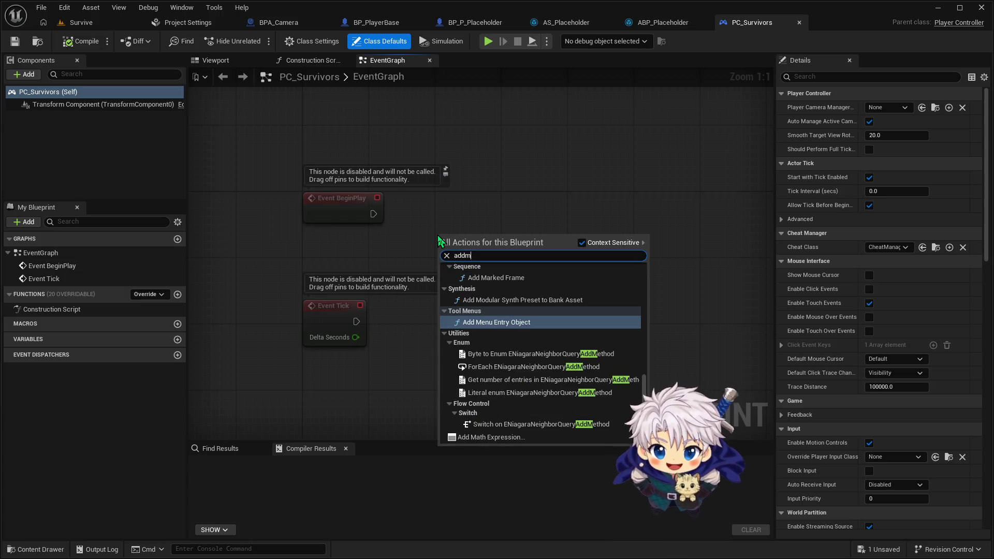
{"action": "key", "text": "BackSpace"}
{"action": "type", "text": "mapp"}
{"action": "key", "text": "ctrl+a"}
{"action": "type", "text": "enhand"}
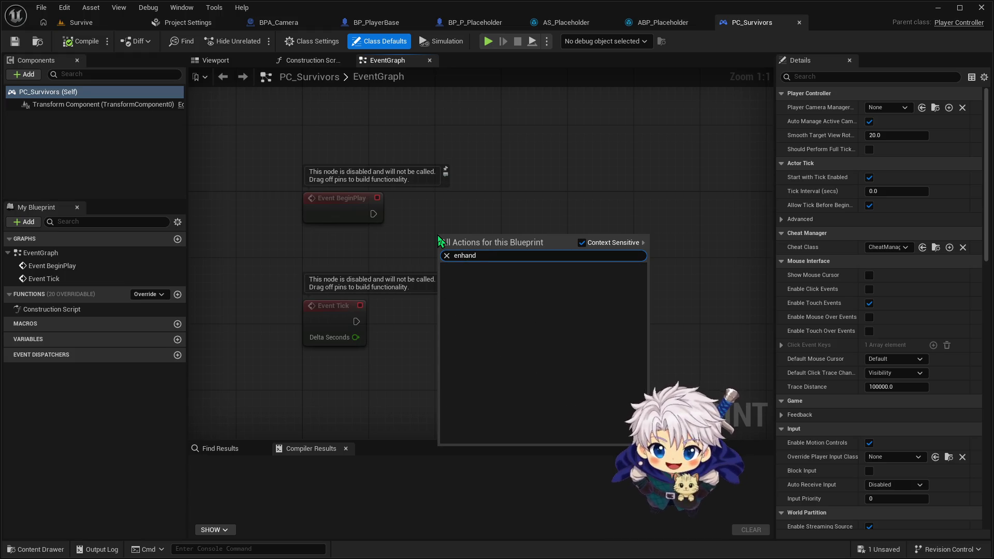
{"action": "key", "text": "BackSpace"}
{"action": "type", "text": "ce"}
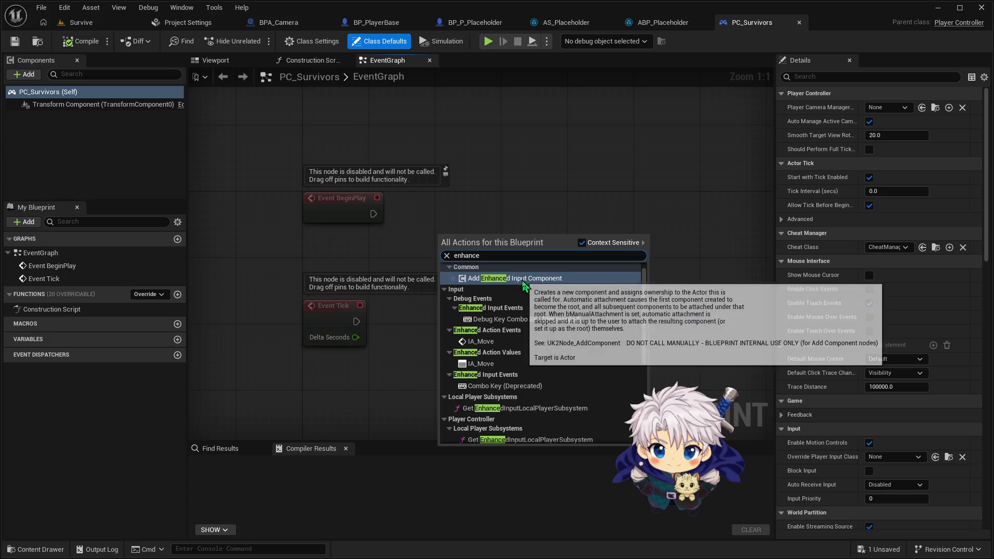
{"action": "left_click", "coordinate": [539, 408]}
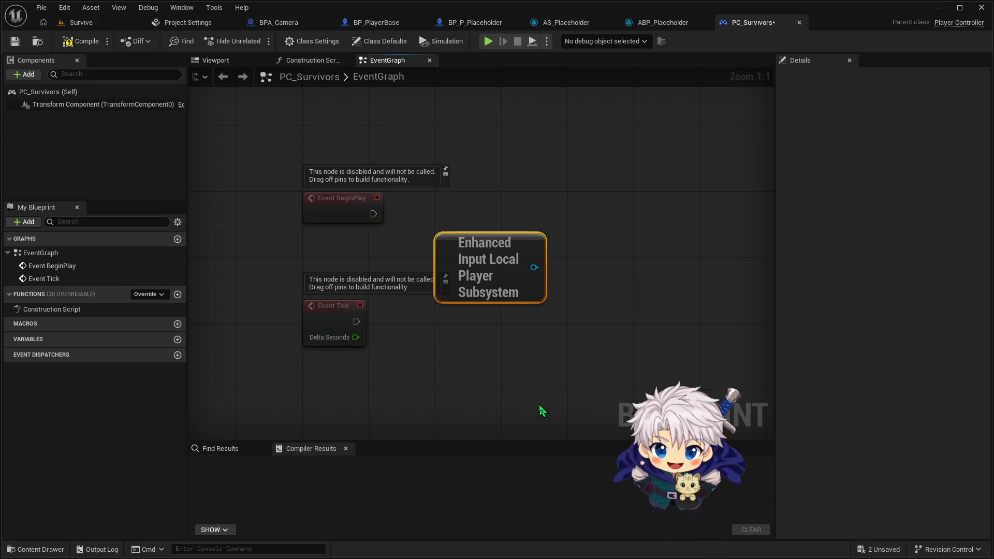
Step: Add Add Mapping Context from the subsystem output and wire Event BeginPlay into it
{"action": "mouse_move", "coordinate": [534, 267]}
{"action": "left_mouse_down"}
{"action": "mouse_move", "coordinate": [547, 264]}
{"action": "mouse_move", "coordinate": [555, 205]}
{"action": "left_mouse_up"}
{"action": "type", "text": "add"}
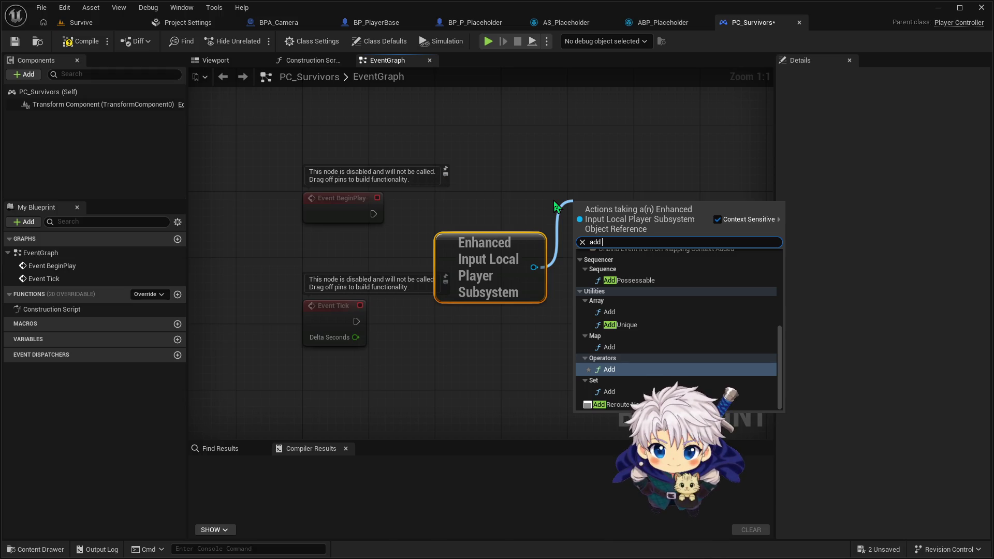
{"action": "type", "text": "mapping"}
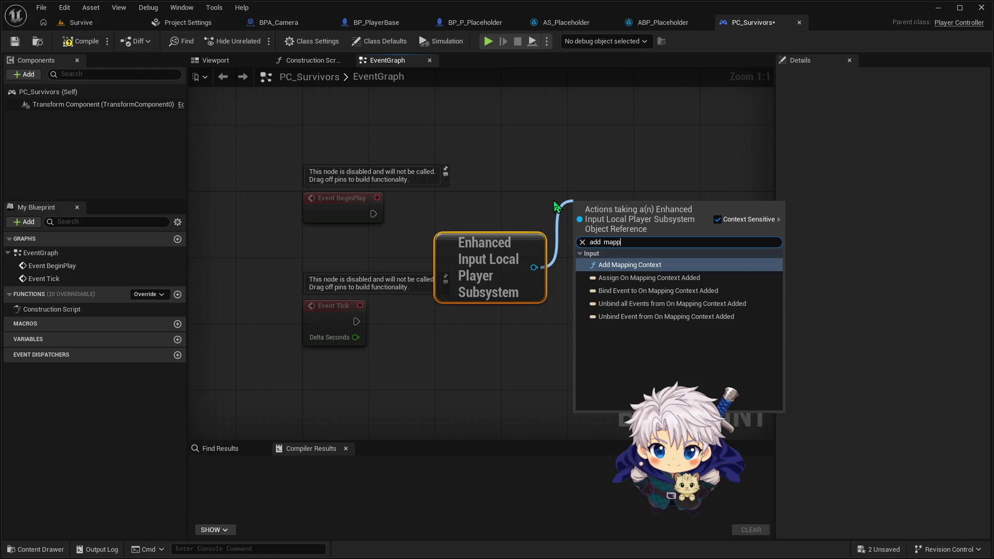
{"action": "key", "text": "Return"}
{"action": "left_click_drag", "start_coordinate": [638, 210], "coordinate": [621, 194]}
{"action": "left_click_drag", "start_coordinate": [464, 242], "coordinate": [429, 242]}
{"action": "left_click_drag", "start_coordinate": [374, 214], "coordinate": [560, 214]}
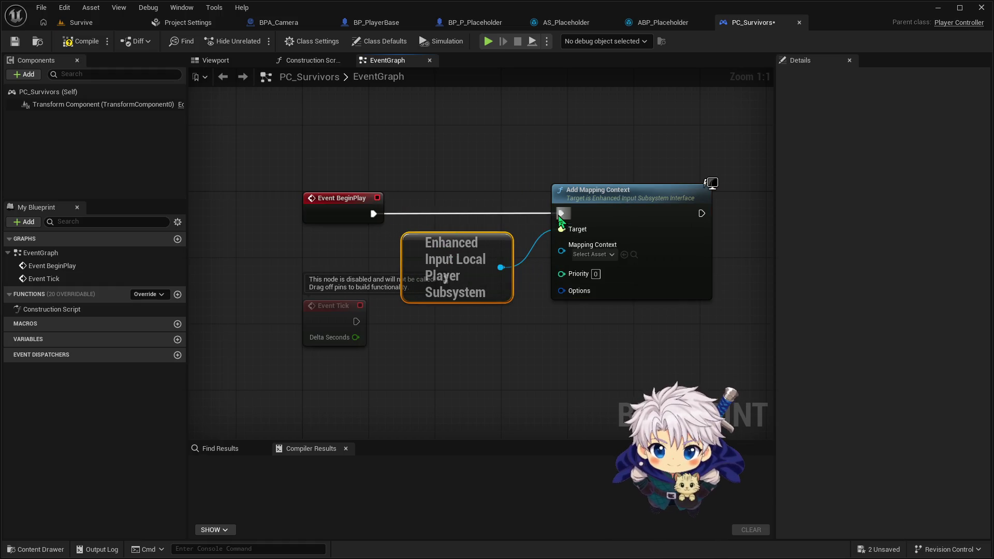
Step: Delete the unused Event Tick node and shift the subsystem and mapping nodes left
{"action": "left_click", "coordinate": [325, 311]}
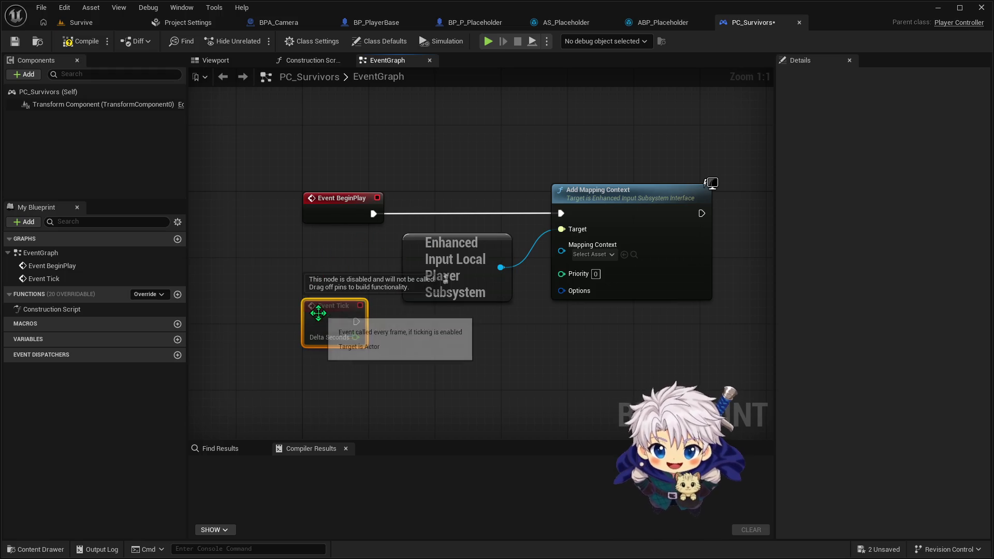
{"action": "key", "text": "Delete"}
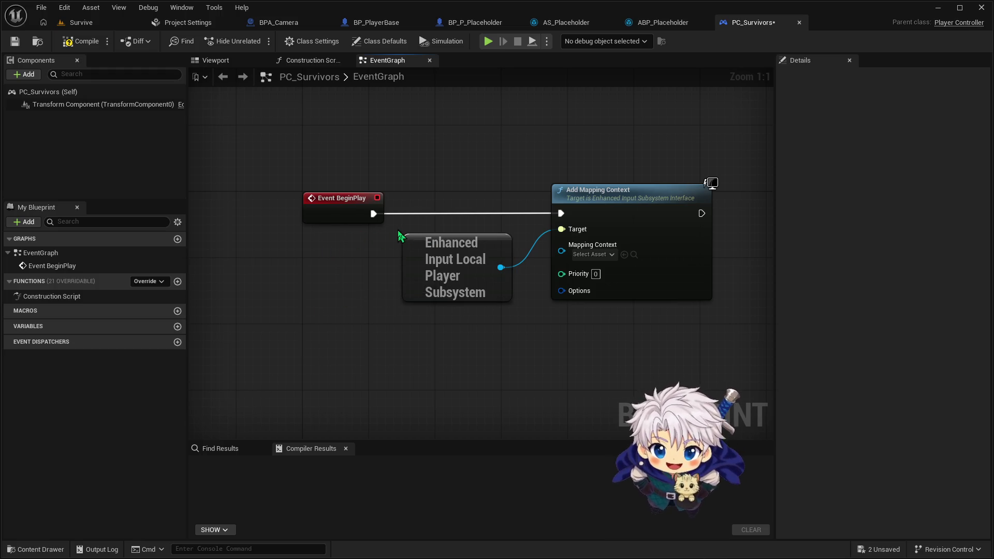
{"action": "left_click_drag", "start_coordinate": [411, 230], "coordinate": [581, 293]}
{"action": "left_click_drag", "start_coordinate": [641, 214], "coordinate": [583, 213]}
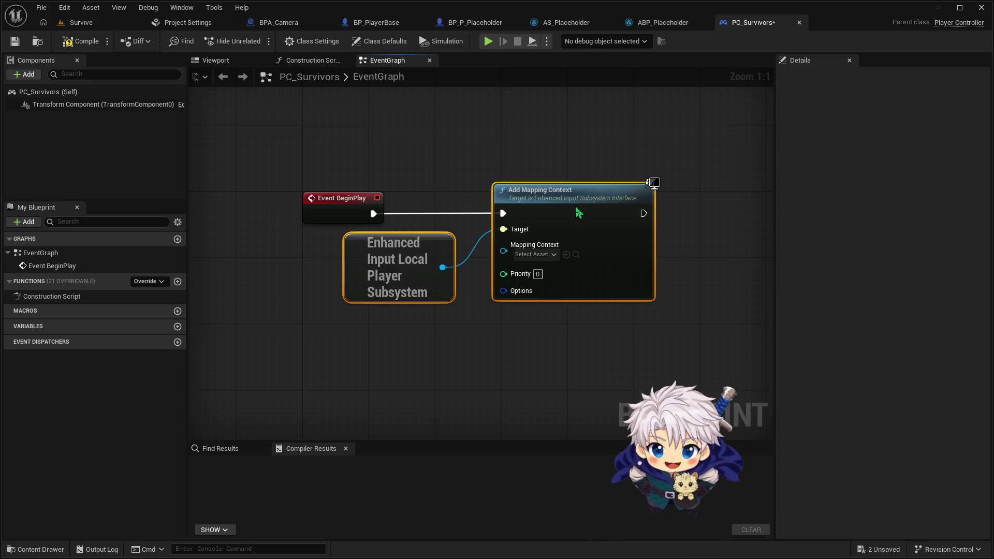
{"action": "left_click", "coordinate": [442, 173]}
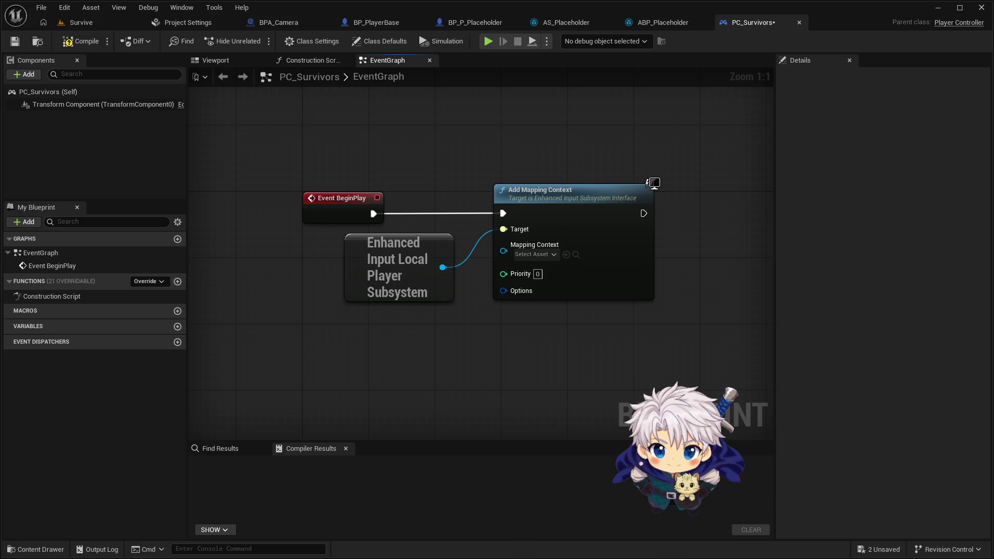
Step: Box-select the subsystem and Add Mapping Context nodes and drag them down under BeginPlay
{"action": "left_click_drag", "start_coordinate": [413, 353], "coordinate": [621, 267]}
{"action": "left_click_drag", "start_coordinate": [606, 217], "coordinate": [601, 327]}
{"action": "left_click", "coordinate": [491, 249]}
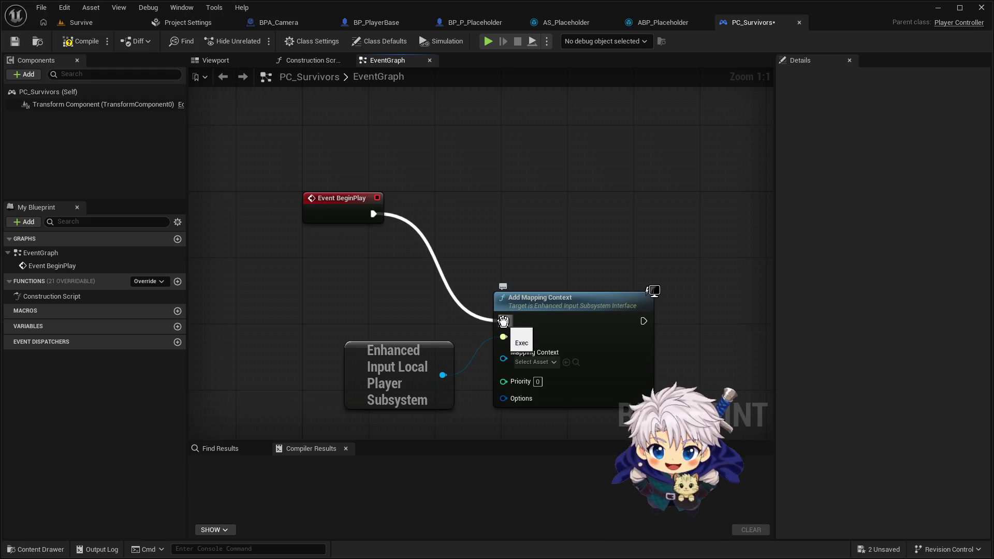
Step: Unhook BeginPlay, add custom event Client_InitializeInputAndUI, and wire it to Add Mapping Context
{"action": "left_click", "coordinate": [503, 321], "text": "alt"}
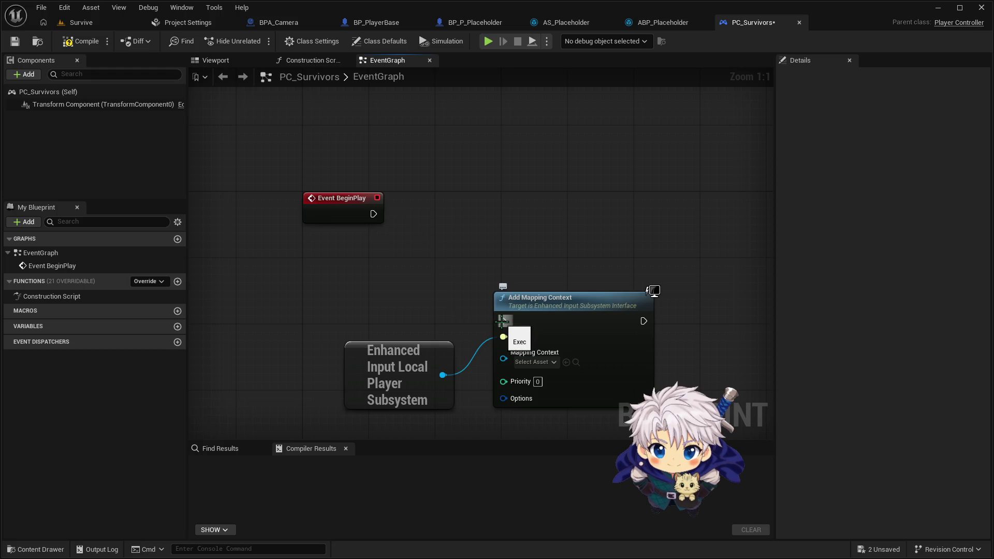
{"action": "right_click", "coordinate": [354, 314]}
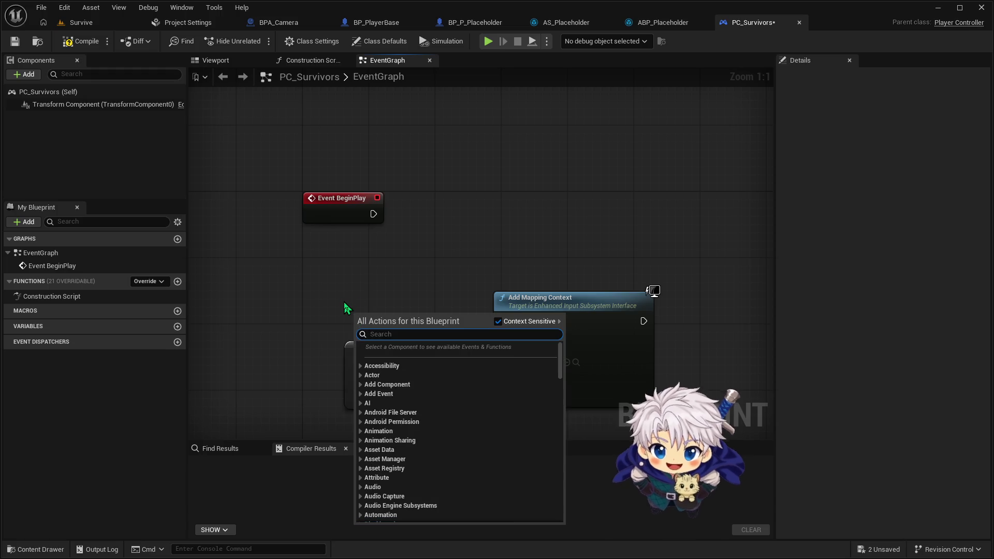
{"action": "type", "text": "."}
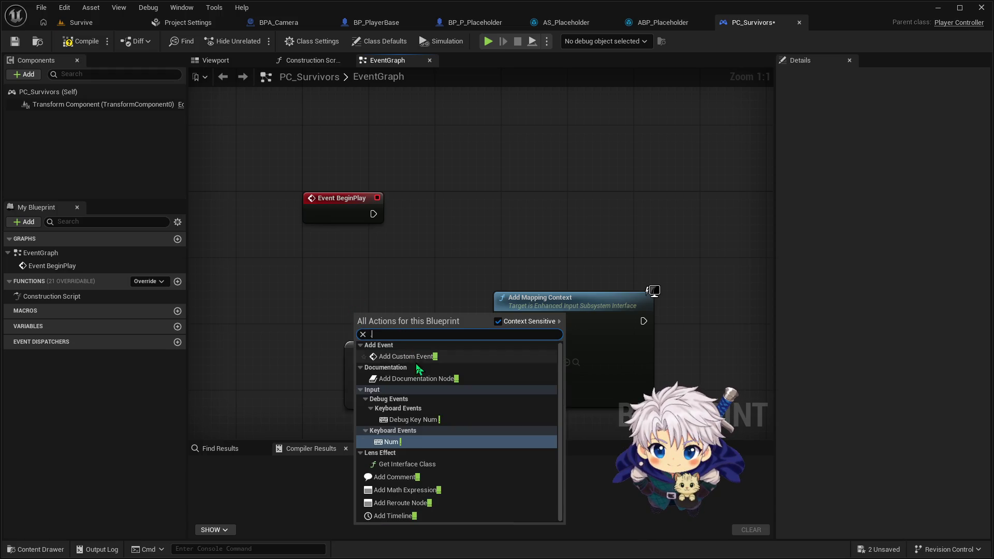
{"action": "left_click", "coordinate": [409, 356]}
{"action": "key", "text": "BackSpace"}
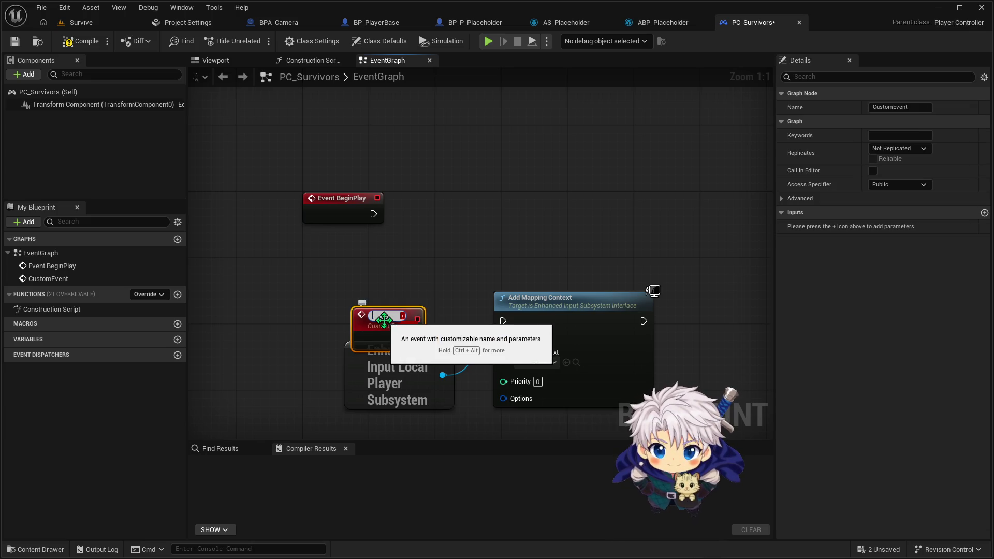
{"action": "type", "text": "Client_"}
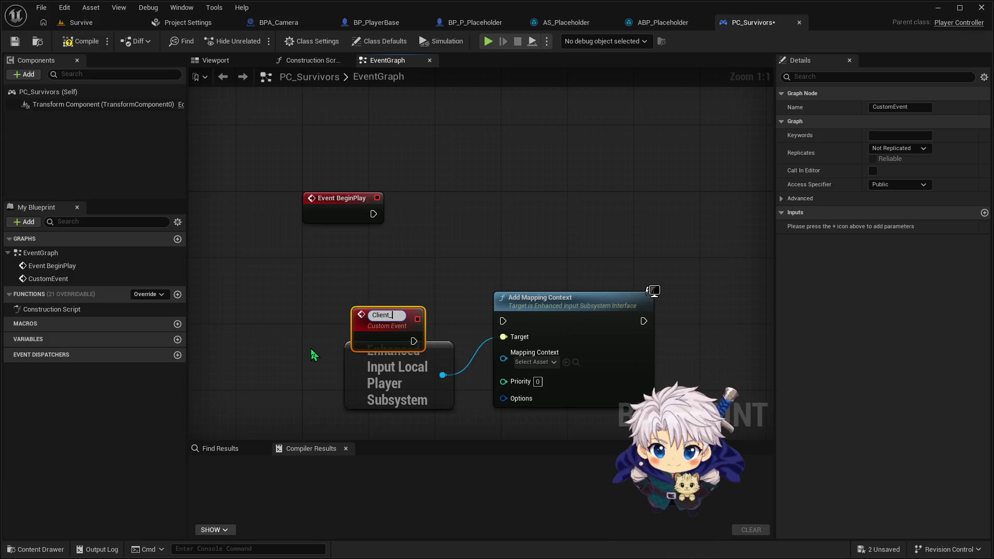
{"action": "type", "text": "Inti"}
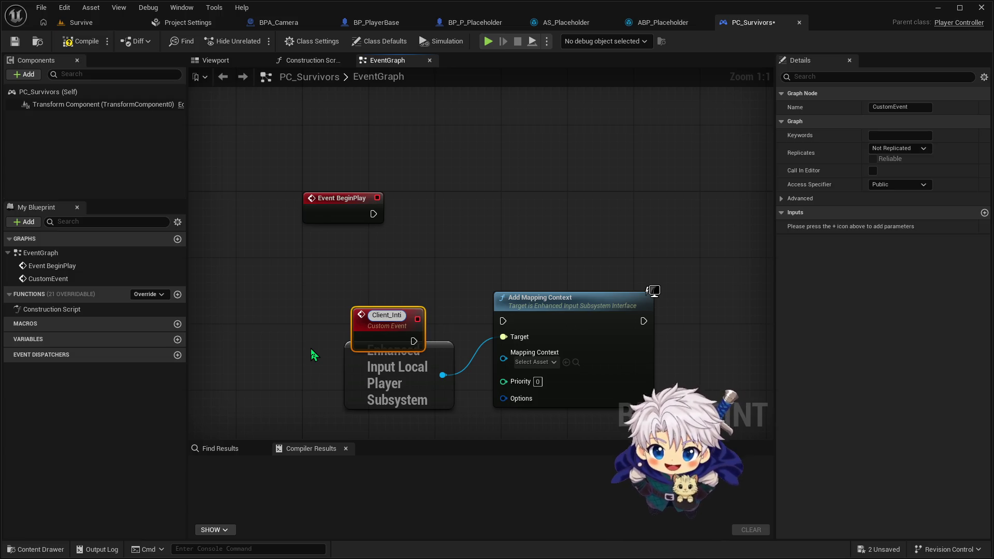
{"action": "key", "text": "BackSpace"}
{"action": "key", "text": "BackSpace"}
{"action": "type", "text": "itial"}
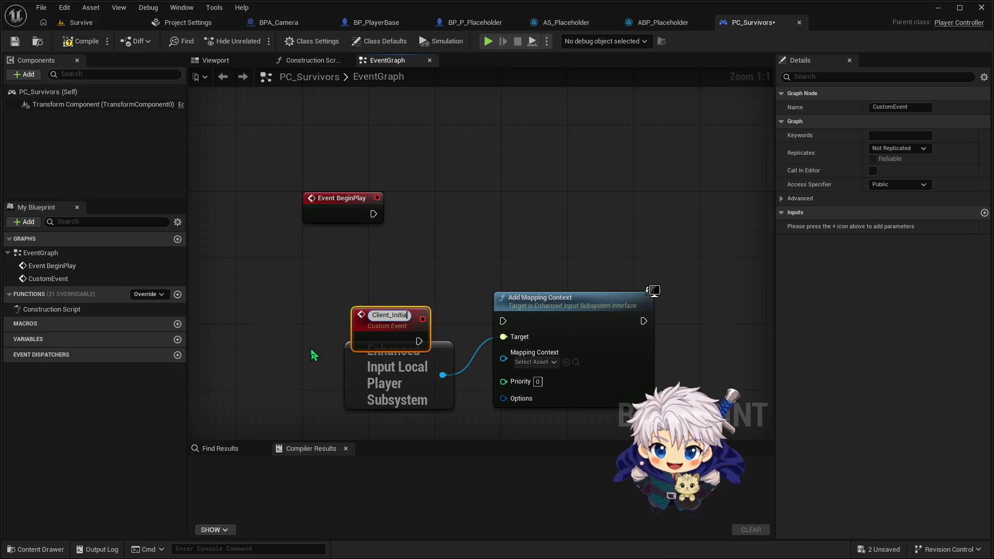
{"action": "type", "text": "izeI"}
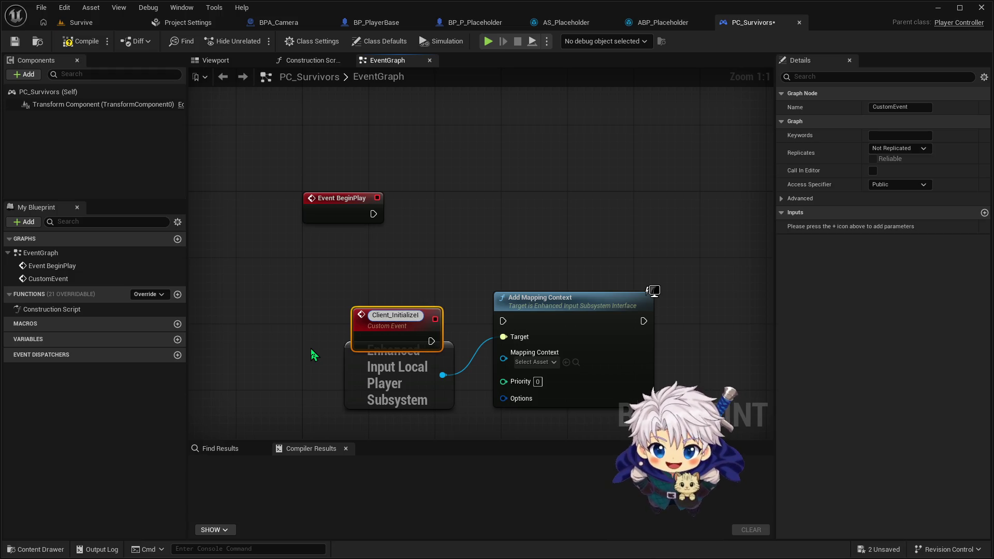
{"action": "type", "text": "nputAndUI"}
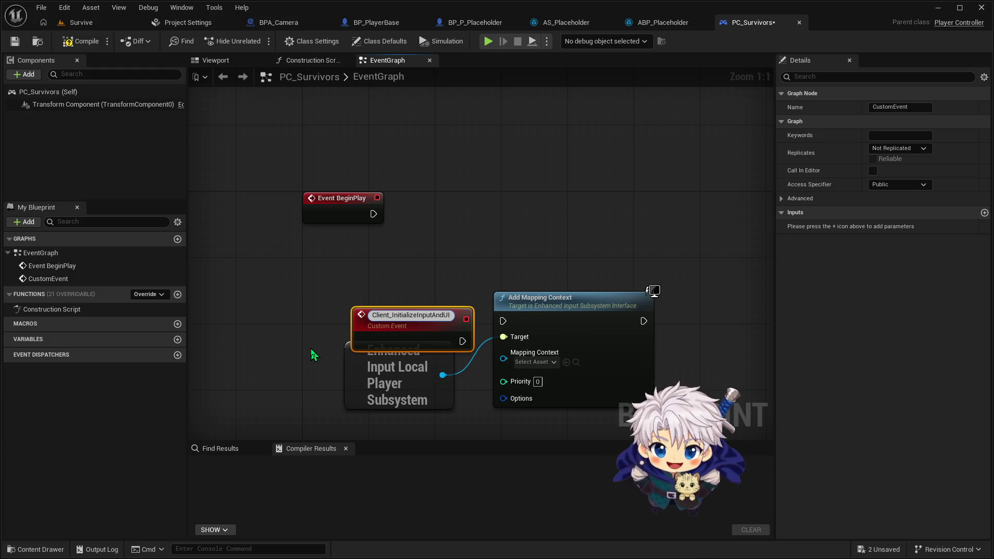
{"action": "left_click_drag", "start_coordinate": [395, 325], "coordinate": [344, 307]}
{"action": "left_click_drag", "start_coordinate": [404, 321], "coordinate": [502, 321]}
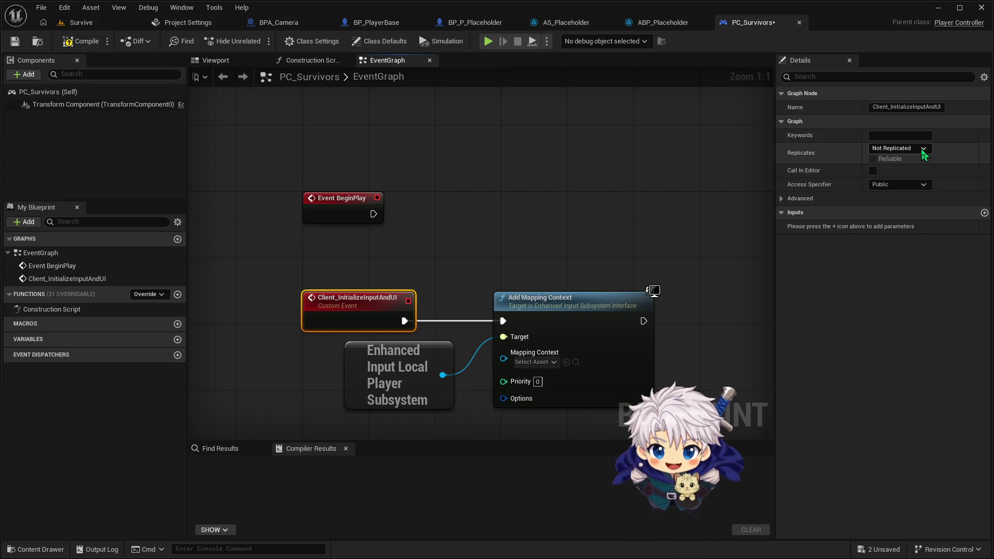
Step: Set the event's Replicates option to Run on owning Client and tidy the node positions
{"action": "left_click", "coordinate": [923, 148]}
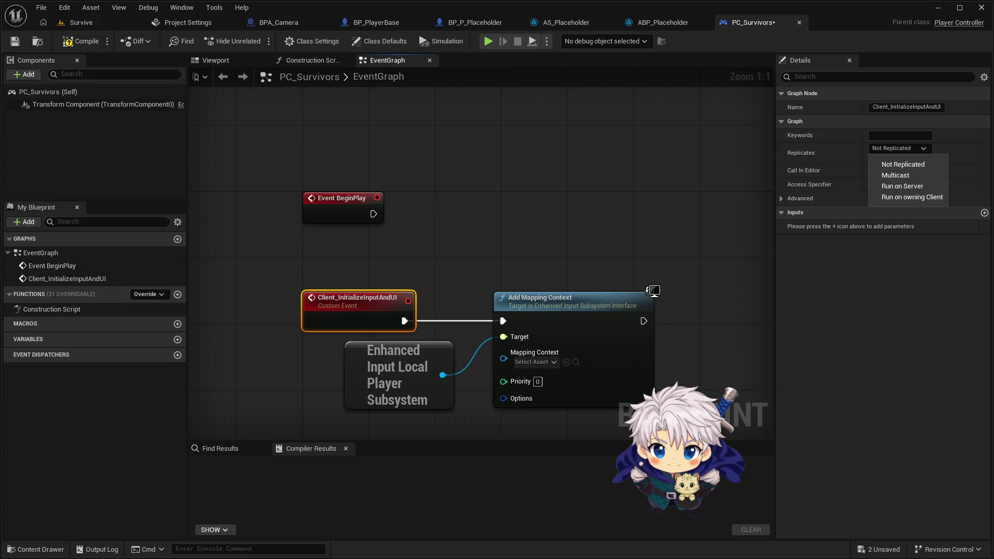
{"action": "key", "text": "Escape"}
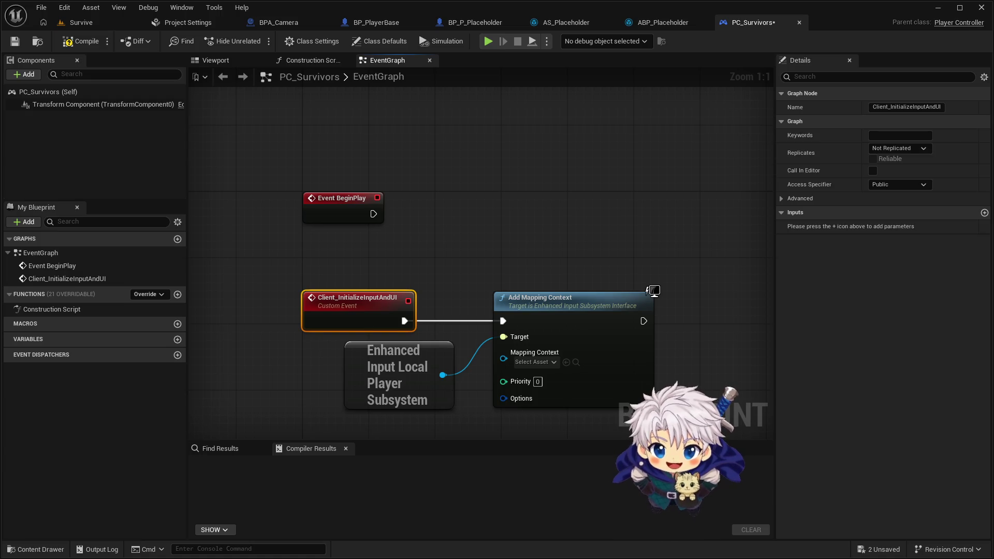
{"action": "left_click", "coordinate": [924, 148]}
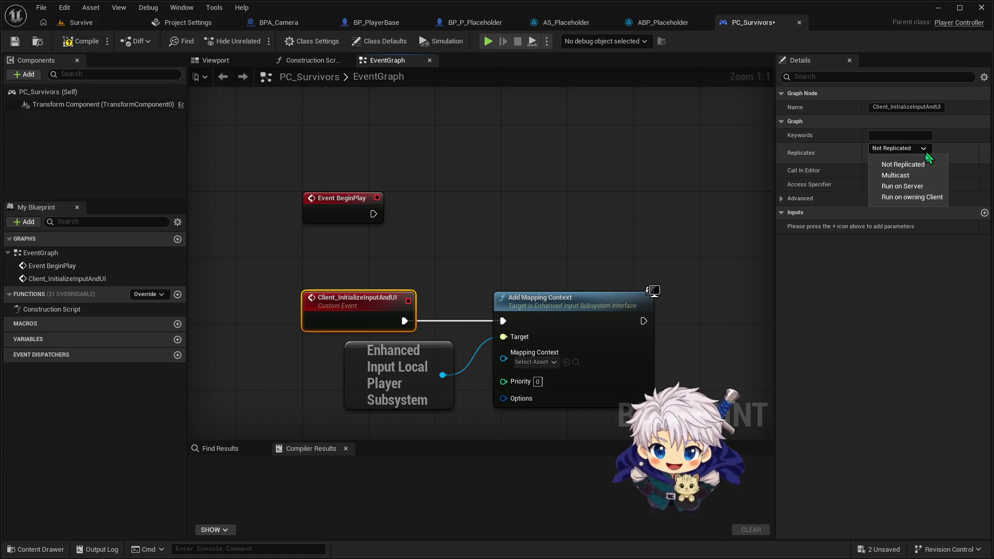
{"action": "left_click", "coordinate": [922, 196]}
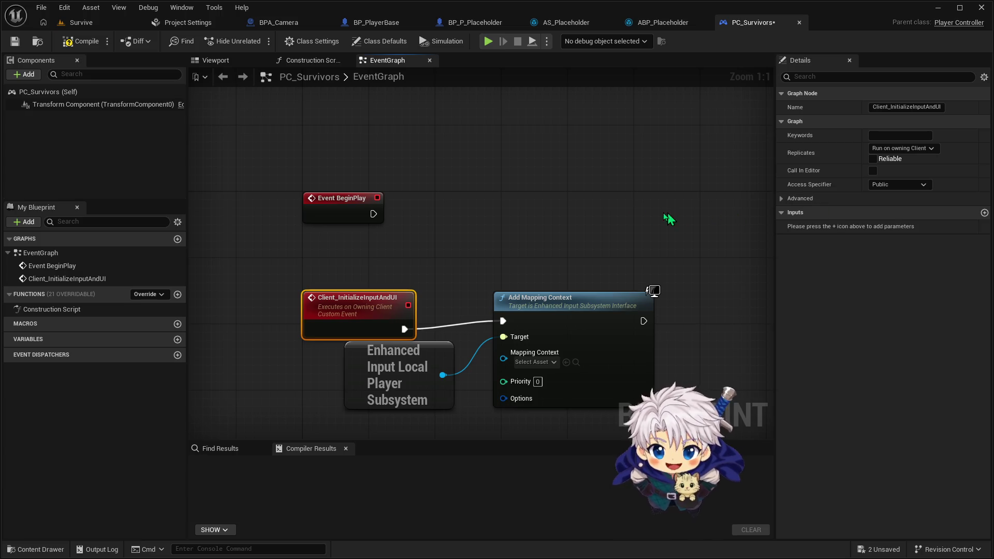
{"action": "left_click_drag", "start_coordinate": [363, 302], "coordinate": [396, 293]}
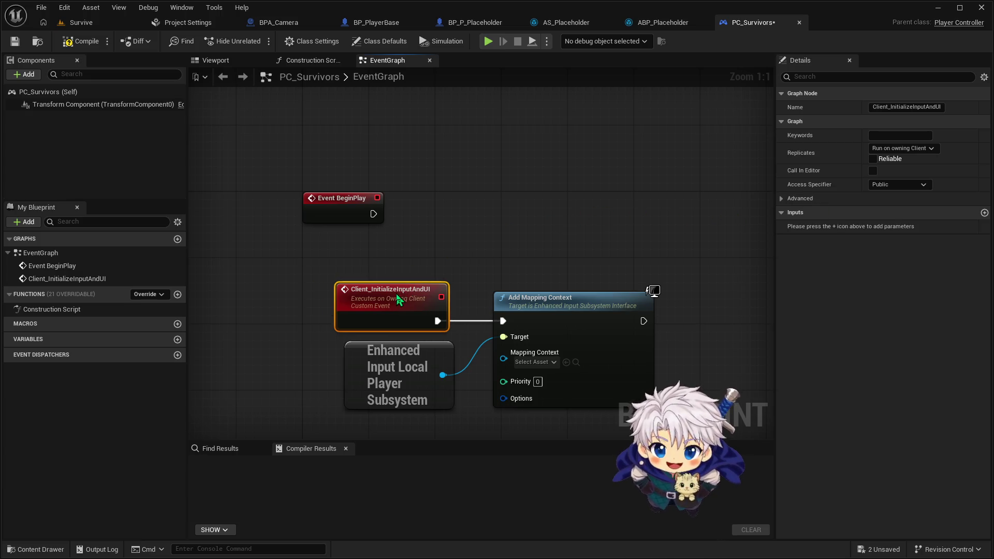
{"action": "left_click_drag", "start_coordinate": [403, 238], "coordinate": [548, 397]}
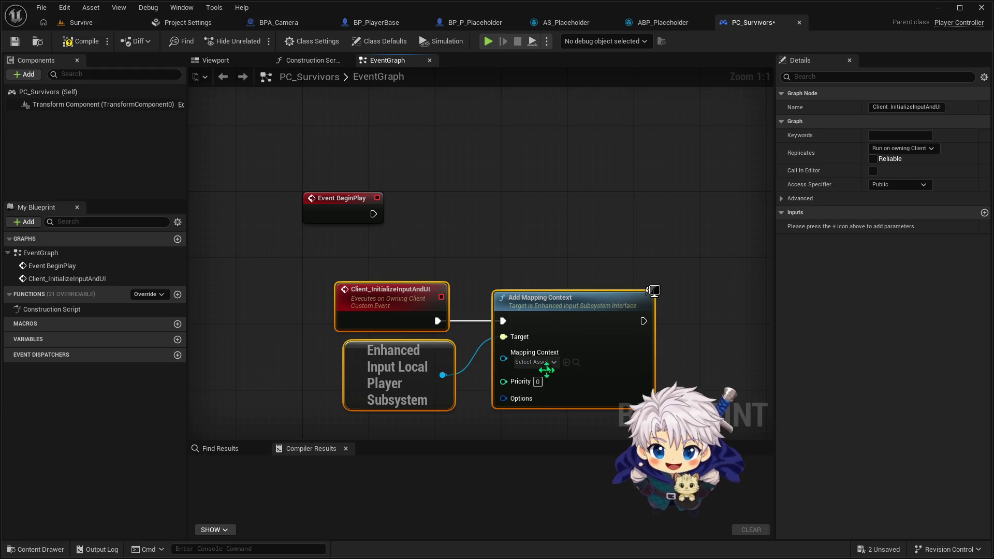
{"action": "left_click", "coordinate": [532, 239]}
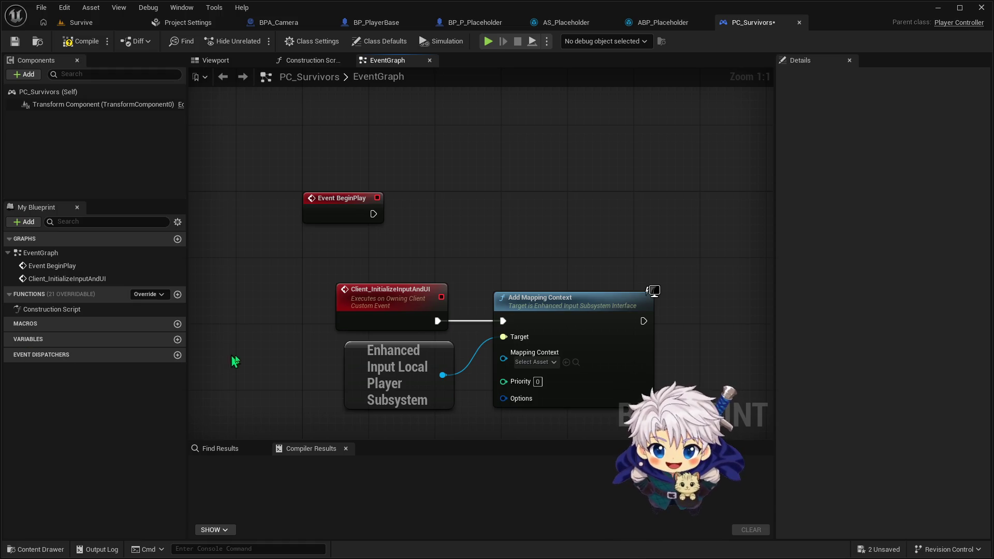
{"action": "left_click_drag", "start_coordinate": [575, 297], "coordinate": [649, 264]}
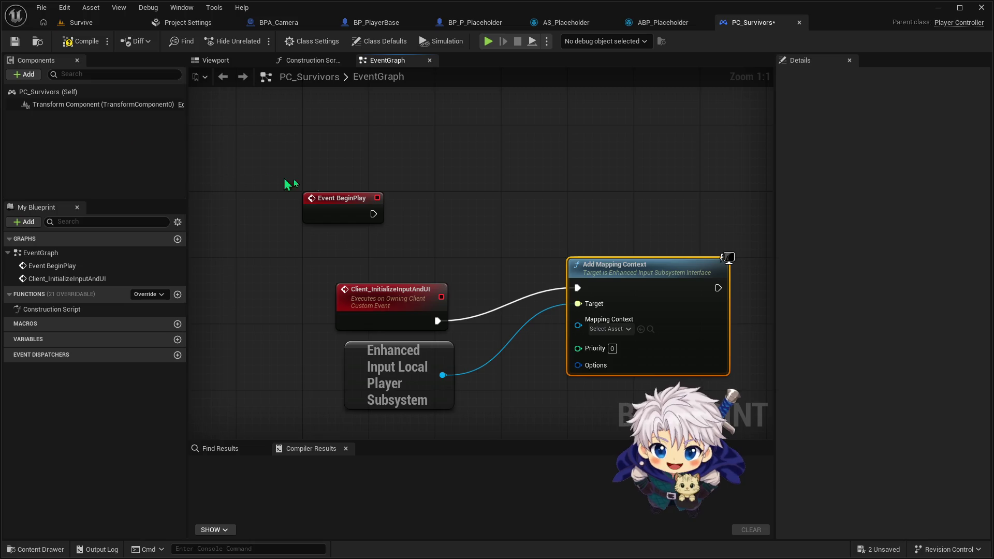
Step: Mark Client_InitializeInputAndUI as Reliable and reposition its node
{"action": "left_click", "coordinate": [369, 298]}
{"action": "left_click", "coordinate": [873, 159]}
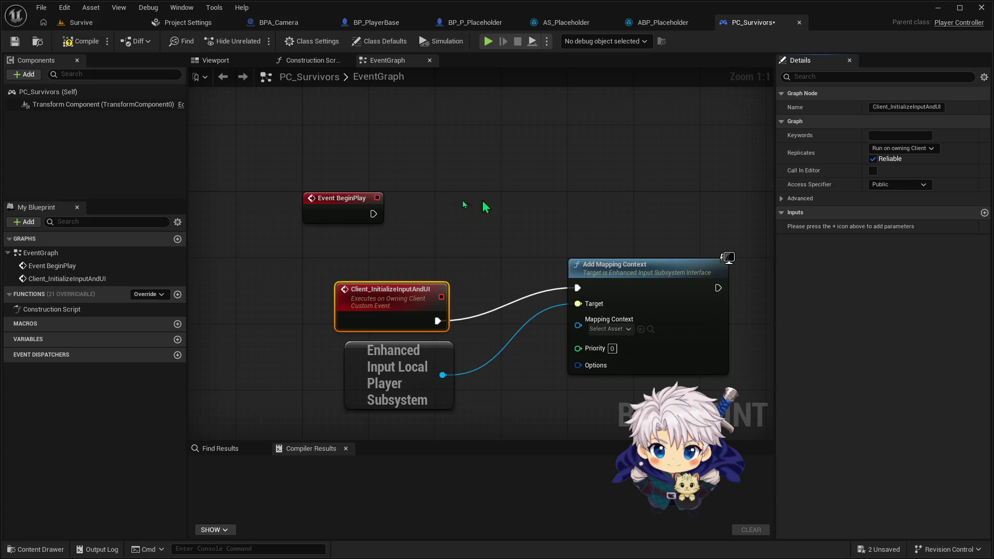
{"action": "mouse_move", "coordinate": [299, 254]}
{"action": "left_mouse_down"}
{"action": "mouse_move", "coordinate": [384, 306]}
{"action": "mouse_move", "coordinate": [401, 272]}
{"action": "left_mouse_up"}
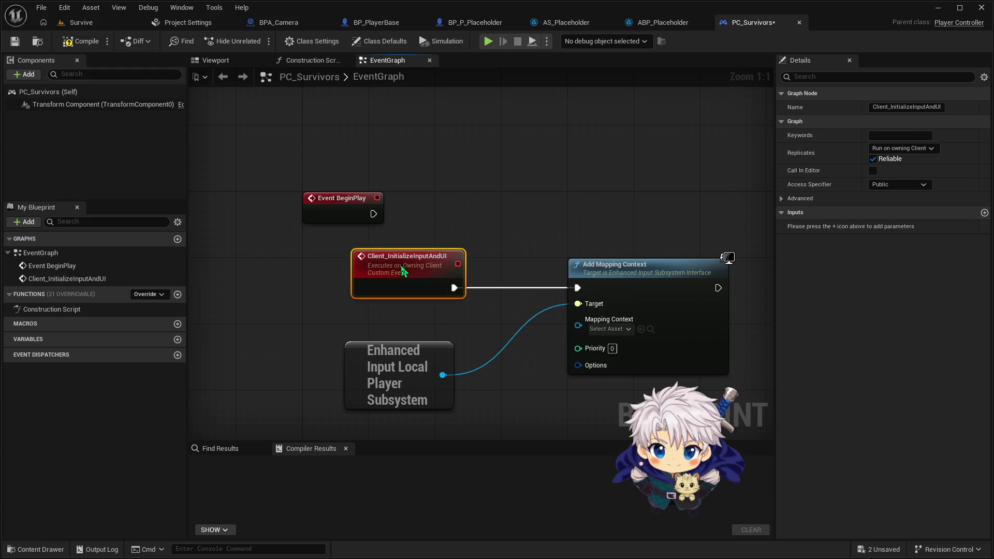
Step: Marquee-select the event, subsystem and Add Mapping Context nodes and shift them left and down
{"action": "left_click_drag", "start_coordinate": [402, 373], "coordinate": [411, 348]}
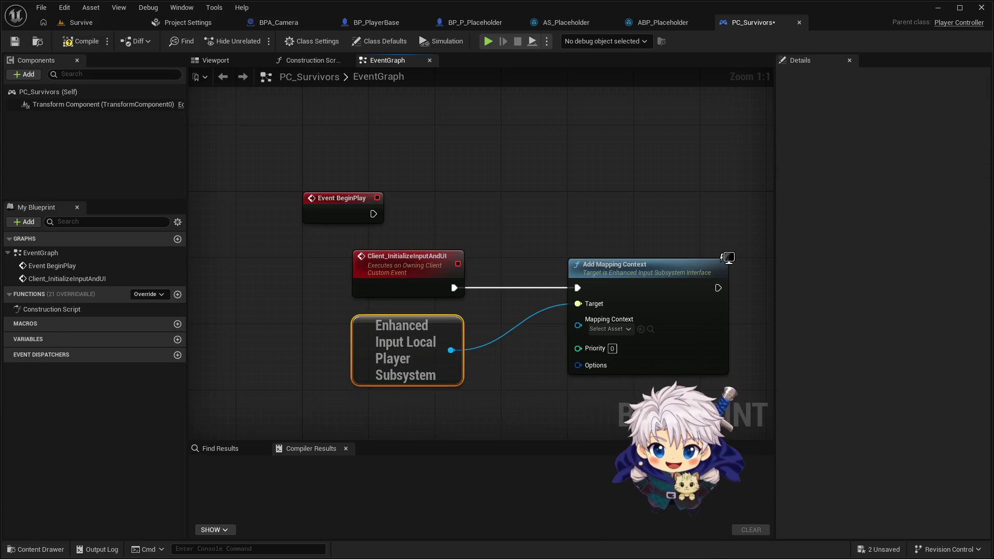
{"action": "left_click_drag", "start_coordinate": [437, 242], "coordinate": [671, 358]}
{"action": "left_click_drag", "start_coordinate": [668, 289], "coordinate": [619, 314]}
{"action": "left_click", "coordinate": [492, 193]}
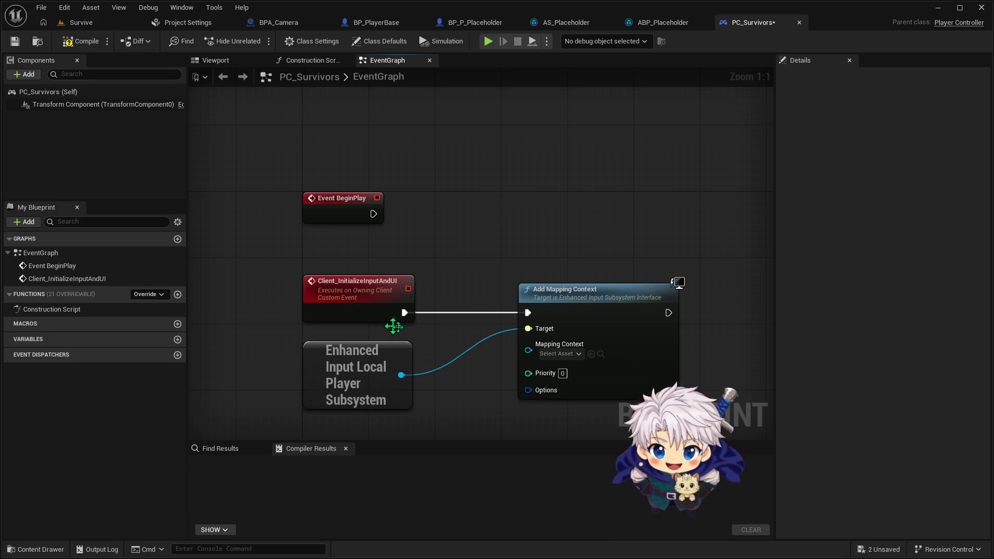
{"action": "left_click_drag", "start_coordinate": [373, 214], "coordinate": [477, 216]}
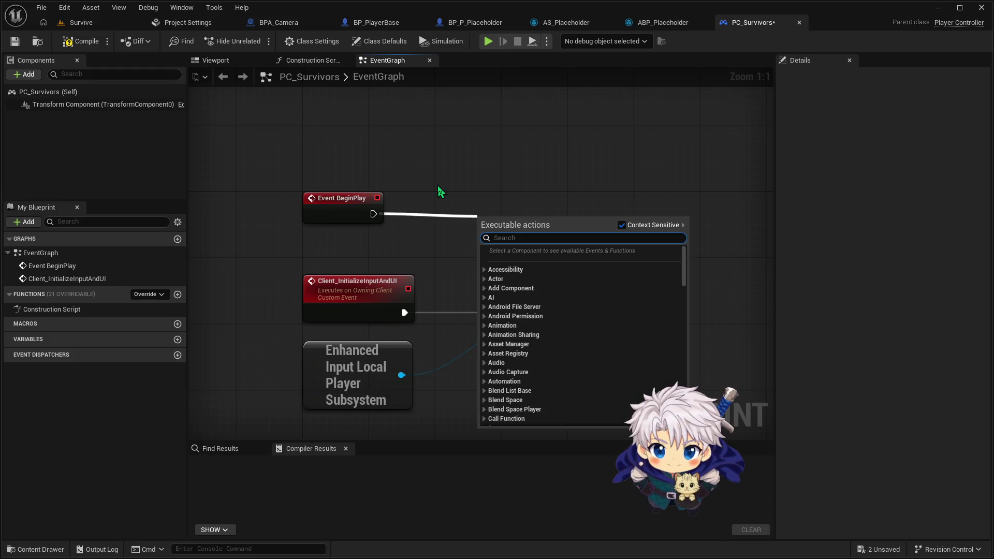
Step: Add a Client Initialize Input and UI call after Event BeginPlay, found by searching 'Client_', and line it up with the event
{"action": "type", "text": "clien"}
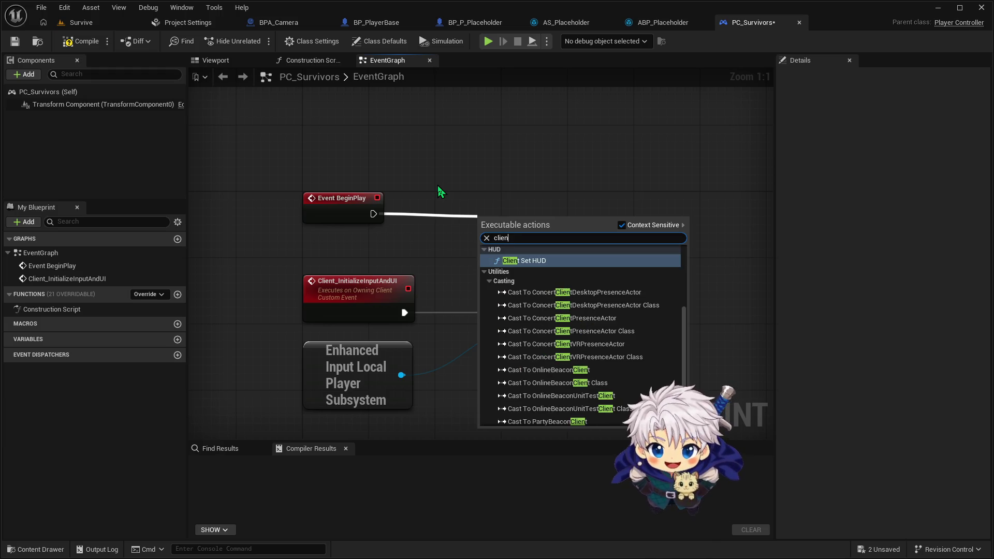
{"action": "key", "text": "BackSpace"}
{"action": "key", "text": "BackSpace"}
{"action": "key", "text": "BackSpace"}
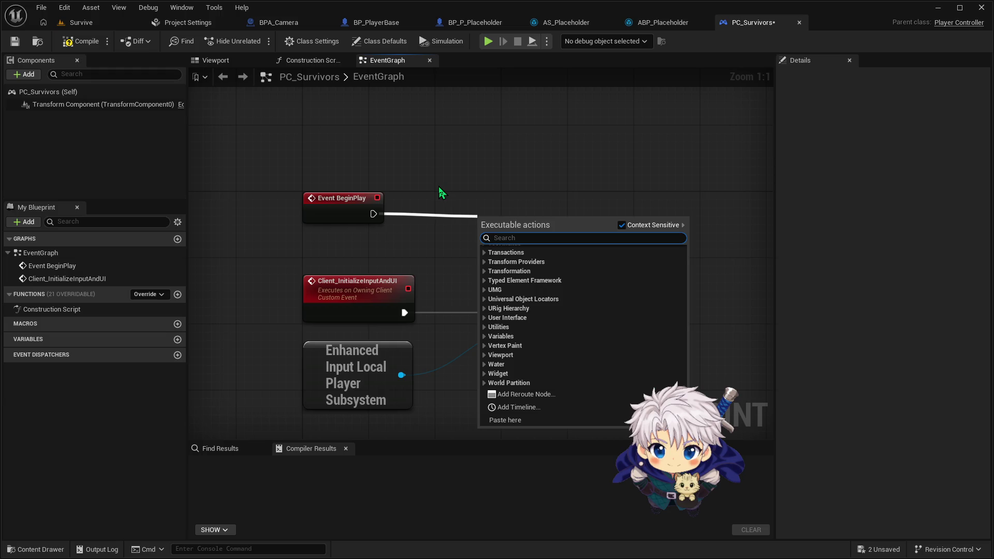
{"action": "type", "text": "event clie"}
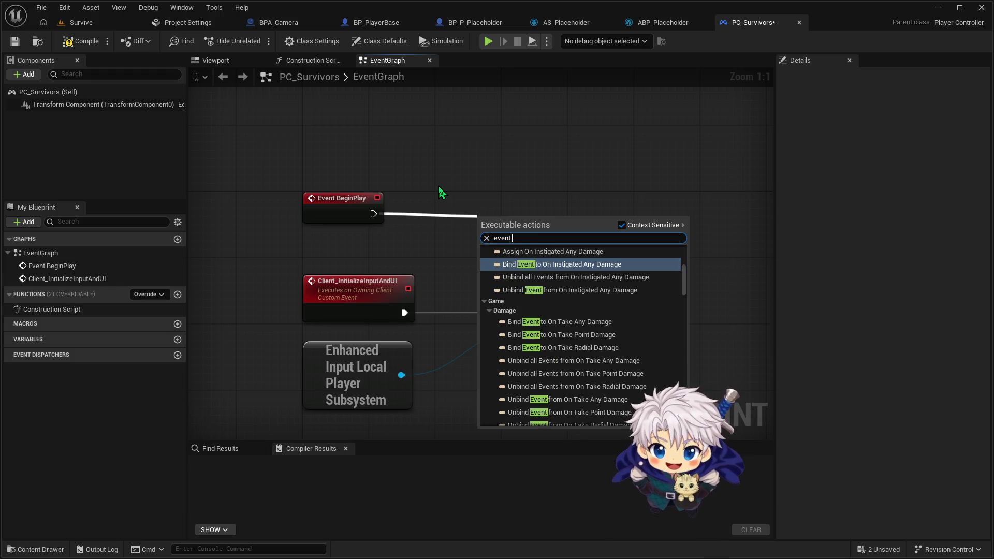
{"action": "key", "text": "BackSpace"}
{"action": "key", "text": "BackSpace"}
{"action": "key", "text": "BackSpace"}
{"action": "key", "text": "BackSpace"}
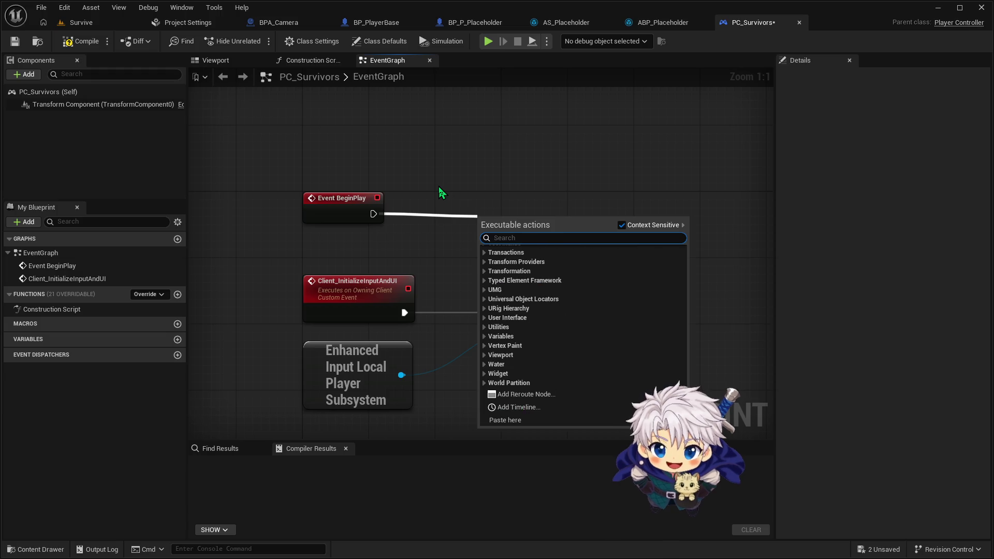
{"action": "type", "text": "Client"}
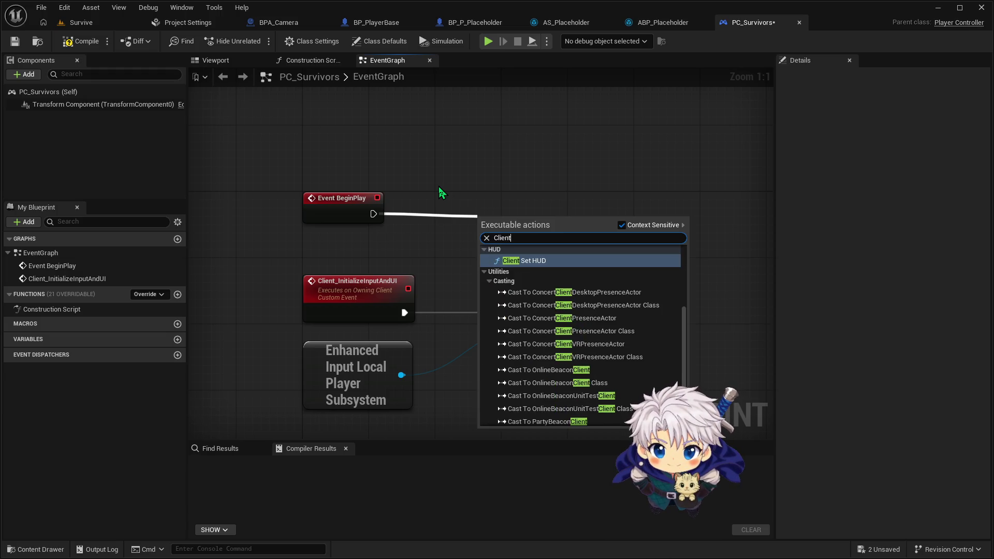
{"action": "type", "text": "_"}
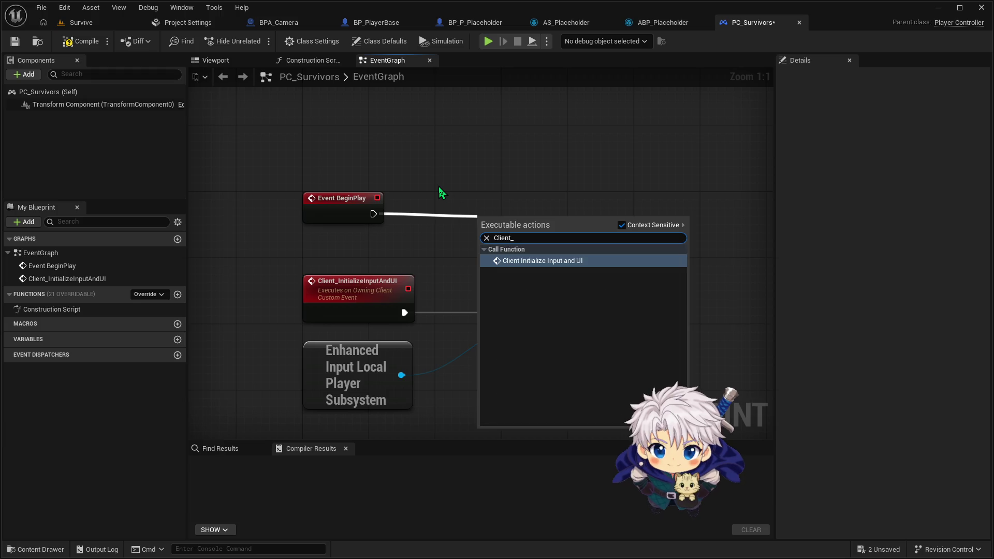
{"action": "key", "text": "Return"}
{"action": "left_click_drag", "start_coordinate": [538, 236], "coordinate": [529, 197]}
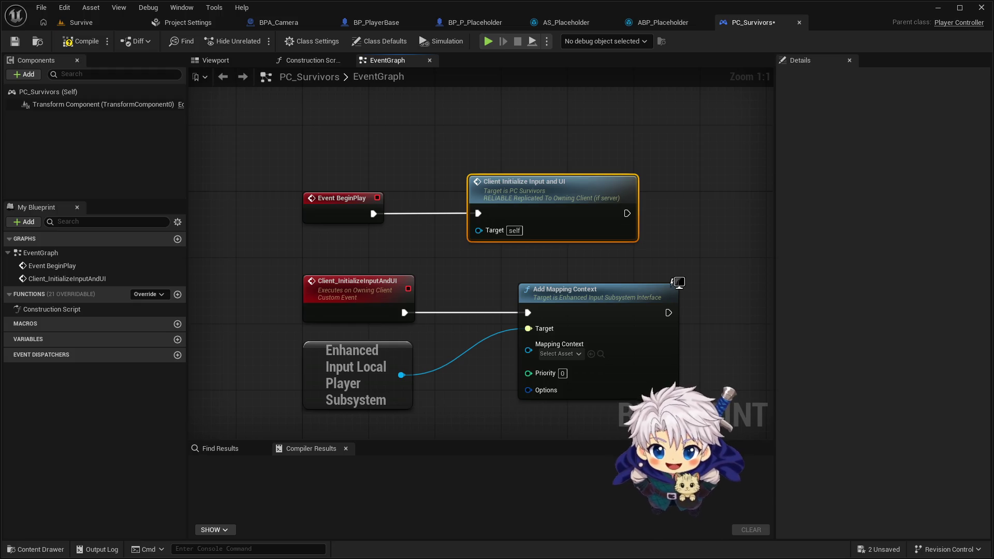
Step: Set the Add Mapping Context node's mapping context to IMC_Survivors
{"action": "left_click", "coordinate": [575, 357]}
{"action": "left_click", "coordinate": [585, 419]}
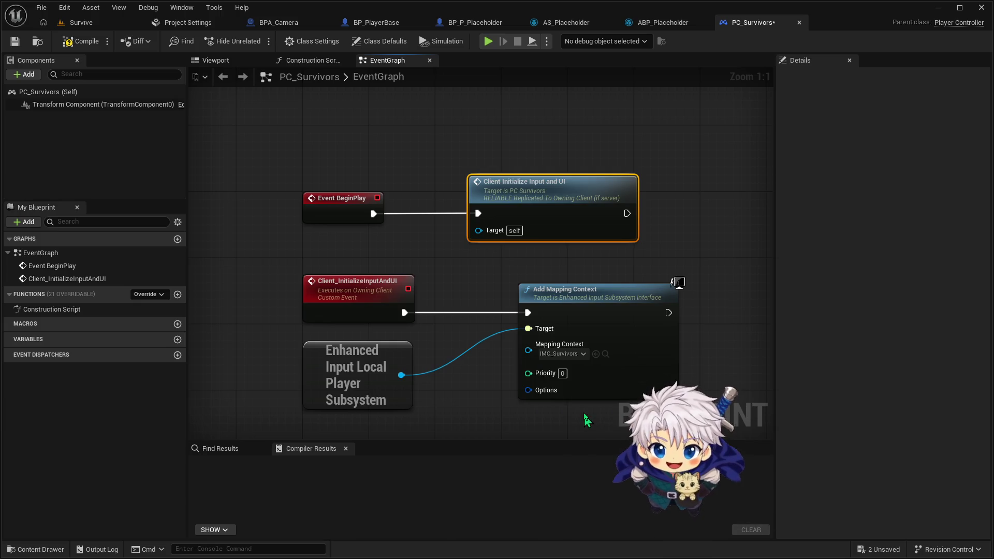
{"action": "left_click", "coordinate": [493, 365]}
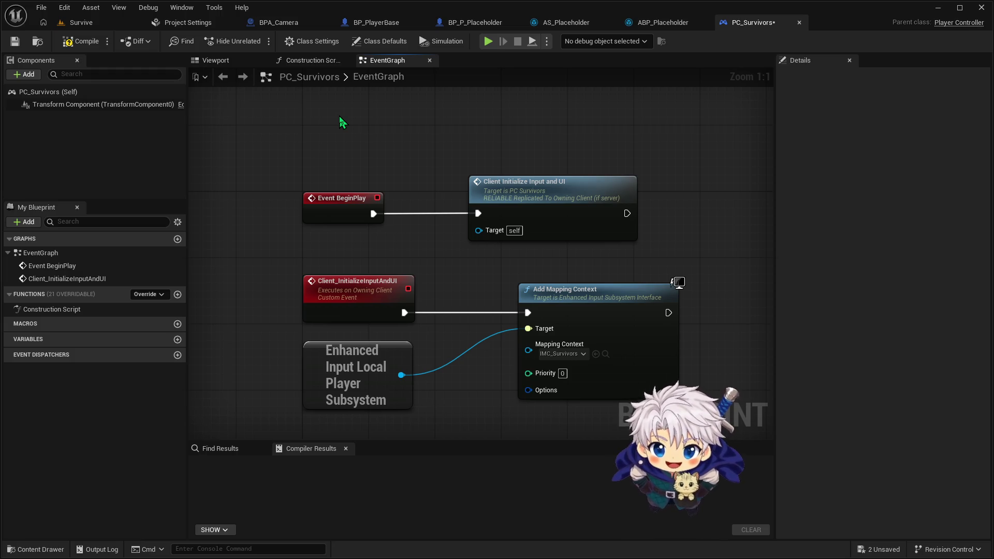
Step: Compile PC_Survivors and switch back to the Survive level editor
{"action": "left_click", "coordinate": [82, 42]}
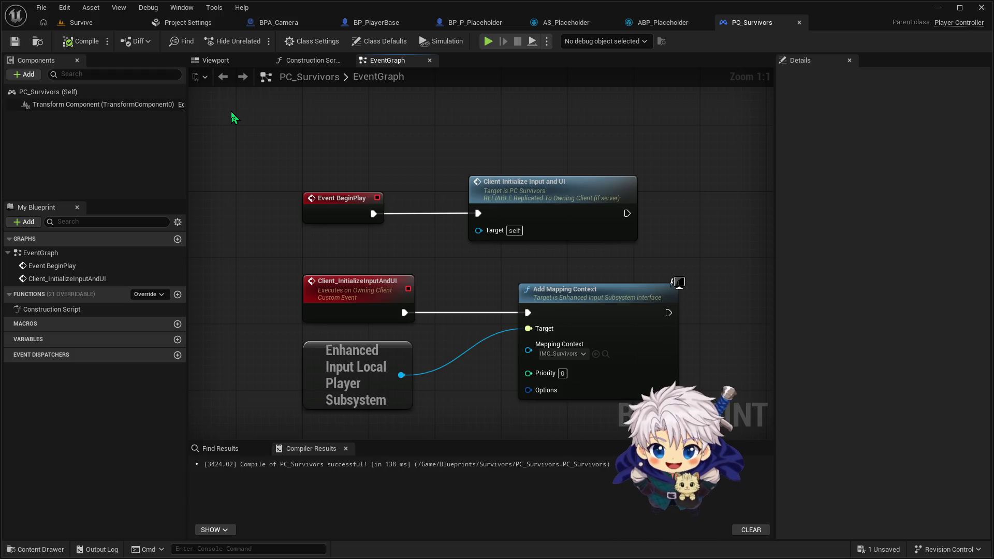
{"action": "left_click", "coordinate": [119, 27]}
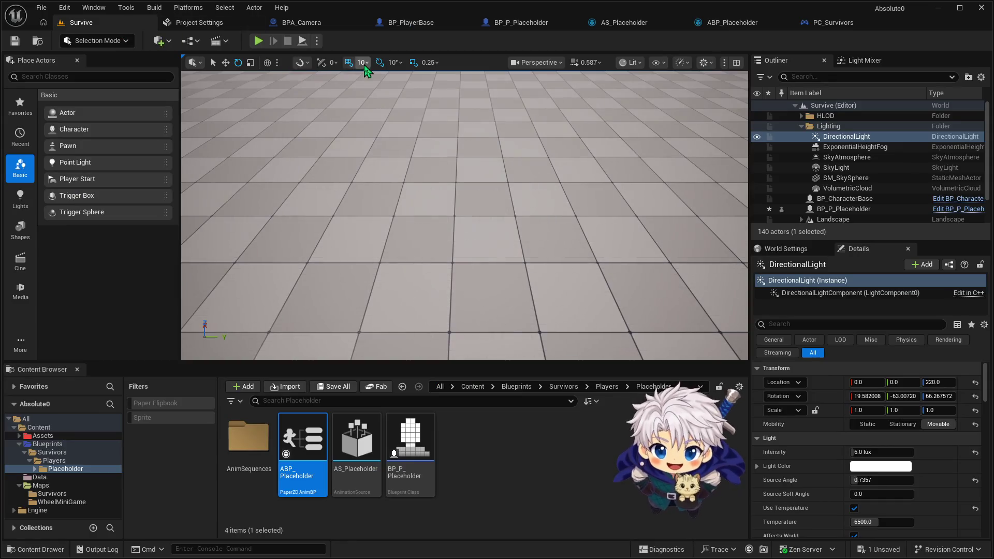
{"action": "left_click", "coordinate": [259, 41]}
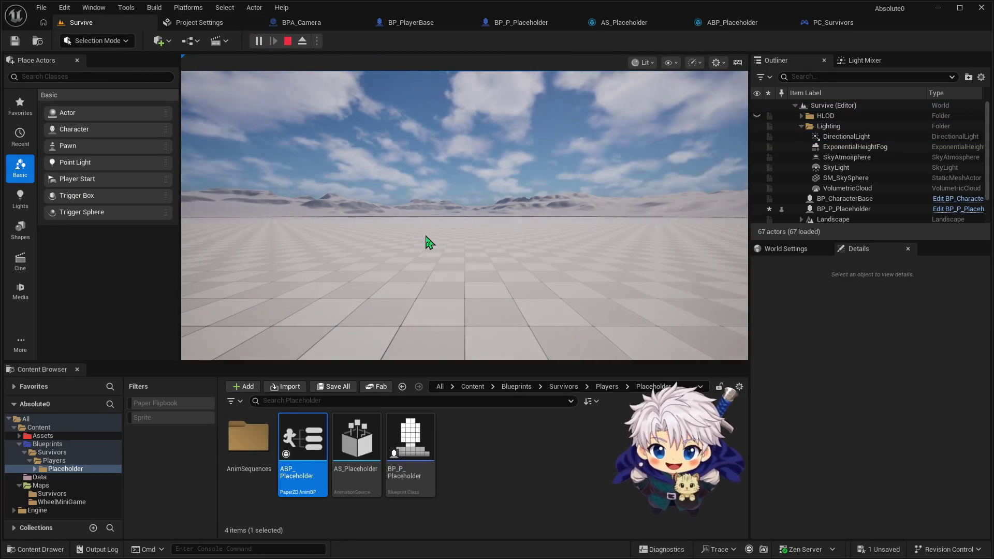
{"action": "left_click", "coordinate": [435, 237]}
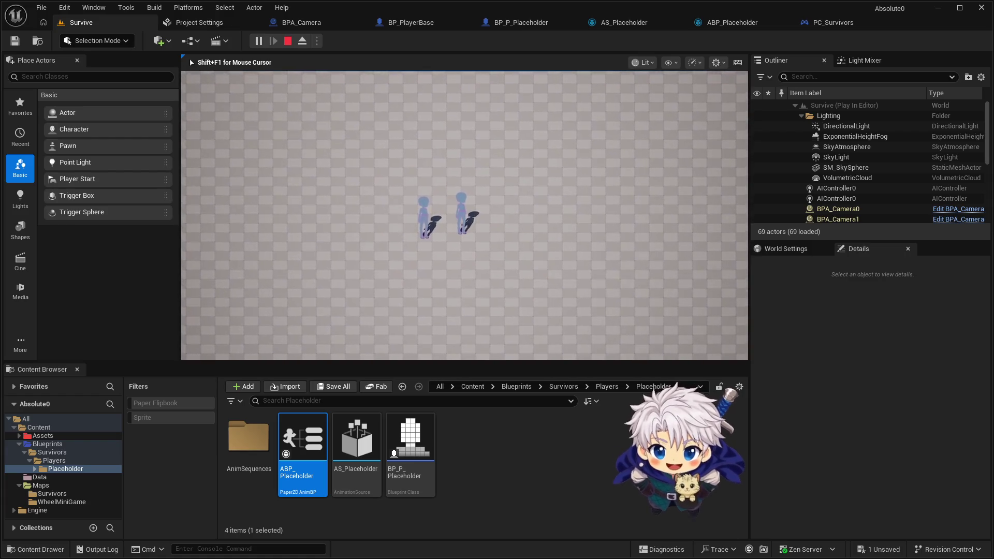
{"action": "key", "text": "Escape"}
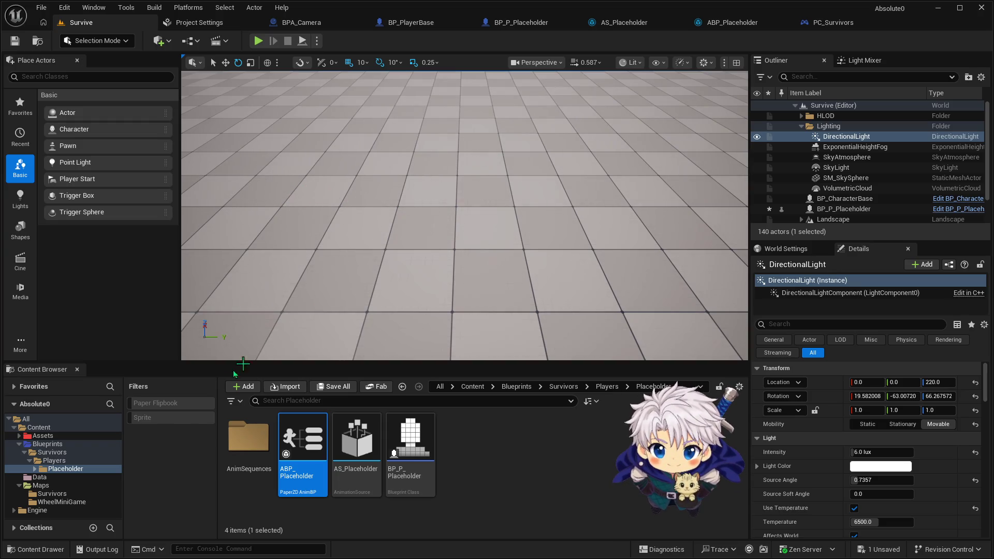
{"action": "left_click", "coordinate": [829, 32]}
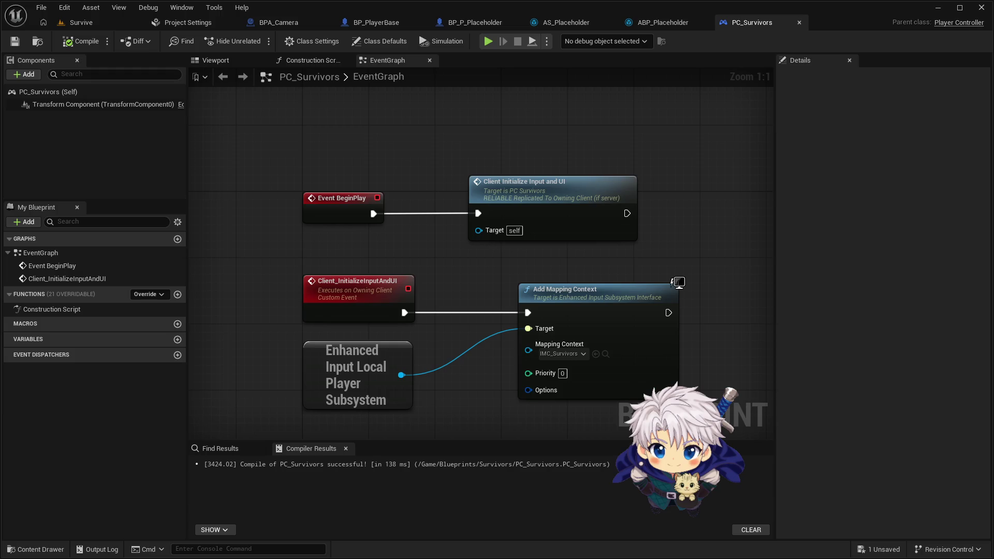
Step: Comment the Add Mapping Context node 'Only Running on Client' and return to the Survive level
{"action": "left_click", "coordinate": [534, 298]}
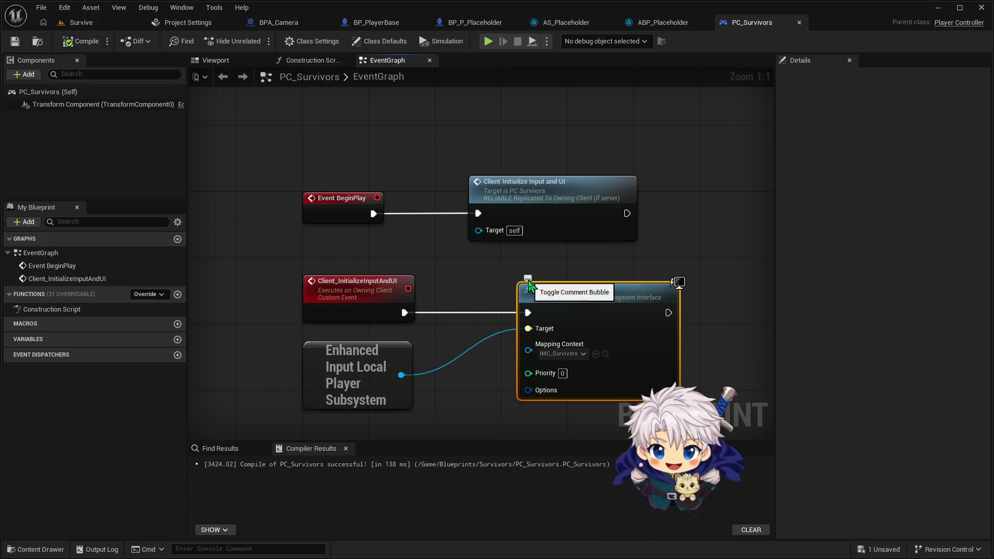
{"action": "left_click", "coordinate": [519, 267]}
{"action": "type", "text": "Only Running On Cl"}
{"action": "key", "text": "BackSpace"}
{"action": "key", "text": "BackSpace"}
{"action": "type", "text": "Client"}
{"action": "key", "text": "Return"}
{"action": "left_click", "coordinate": [461, 269]}
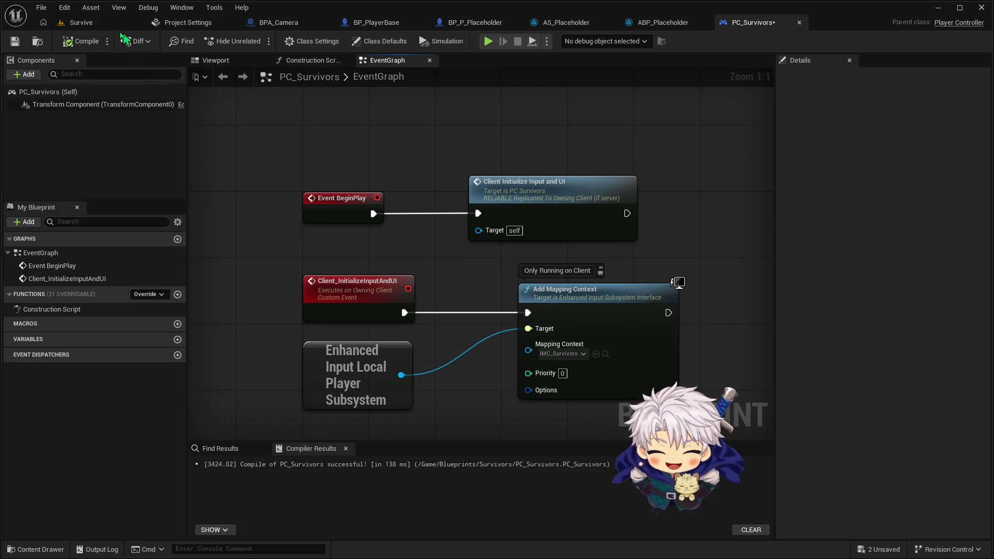
{"action": "left_click", "coordinate": [101, 22]}
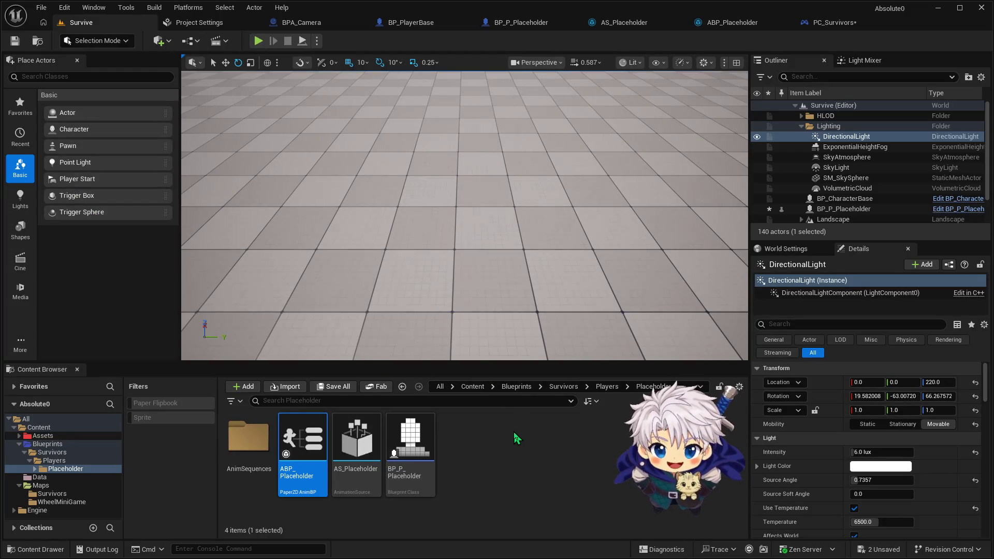
Step: Show the Survivors folder contents and bring up the BP_PlayerBase blueprint editor
{"action": "left_click", "coordinate": [63, 452]}
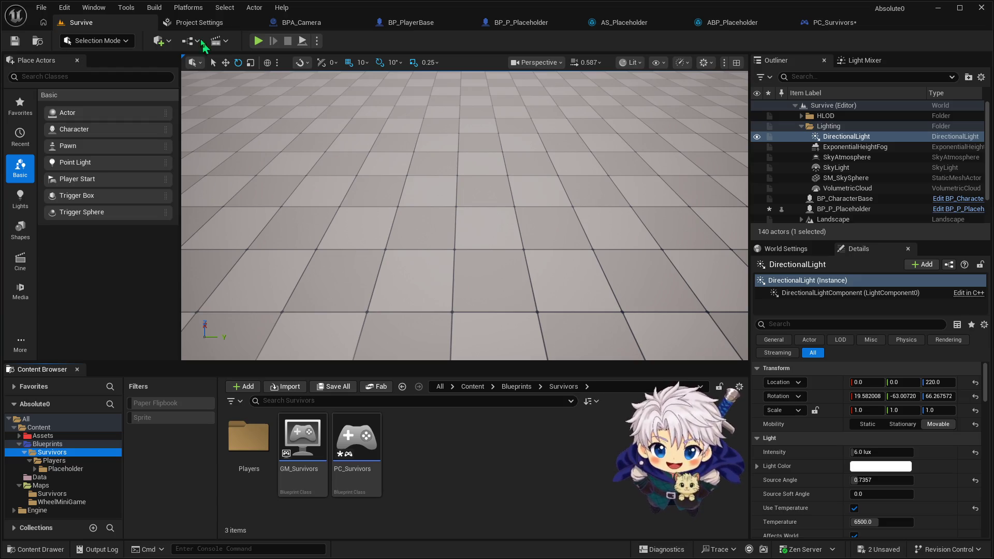
{"action": "left_click", "coordinate": [409, 22]}
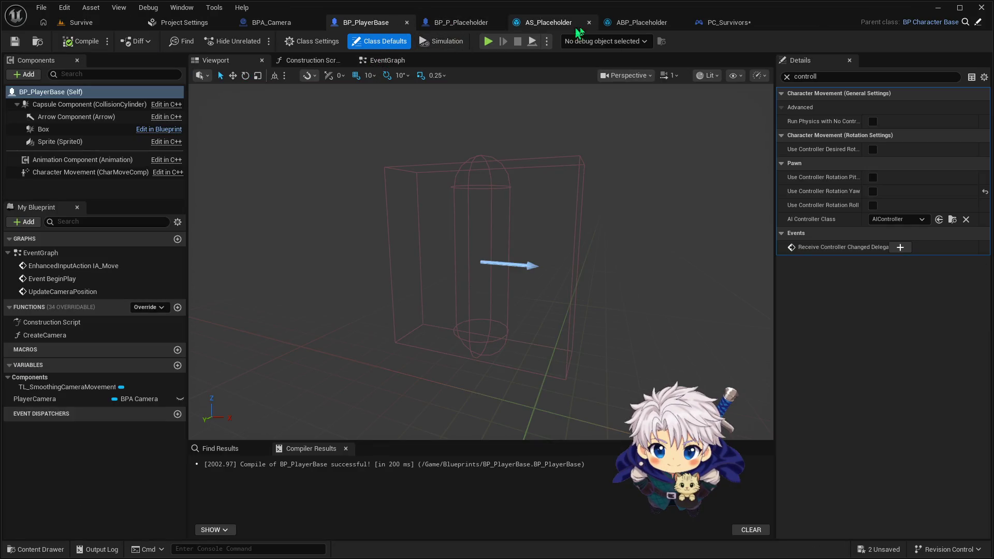
{"action": "left_click", "coordinate": [461, 23]}
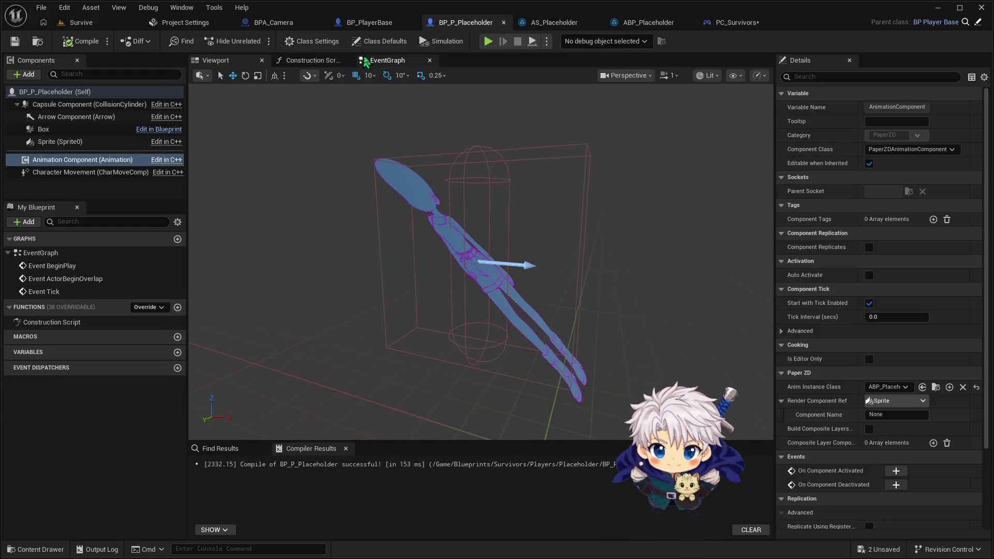
{"action": "left_click", "coordinate": [373, 62]}
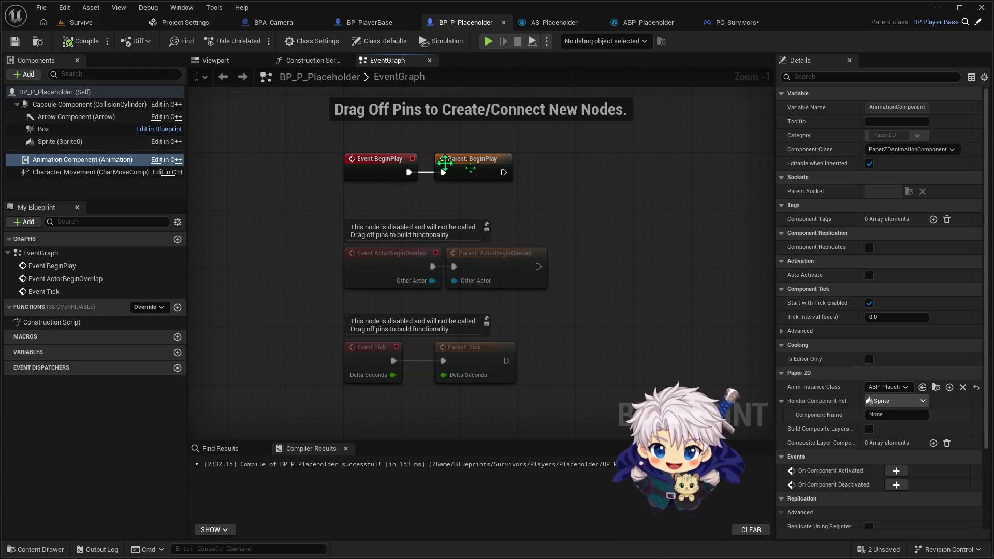
{"action": "left_click", "coordinate": [324, 60]}
{"action": "left_click", "coordinate": [217, 60]}
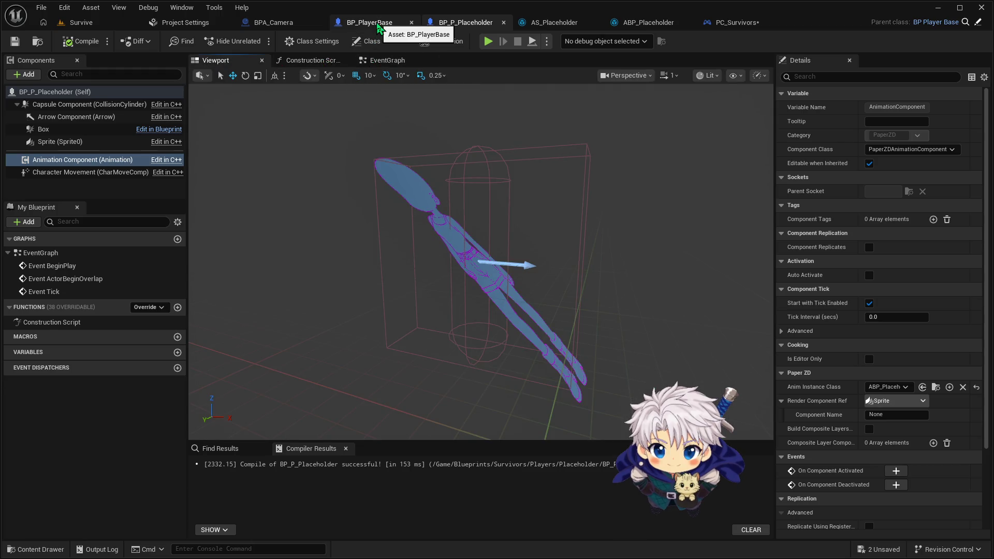
{"action": "left_click", "coordinate": [367, 23]}
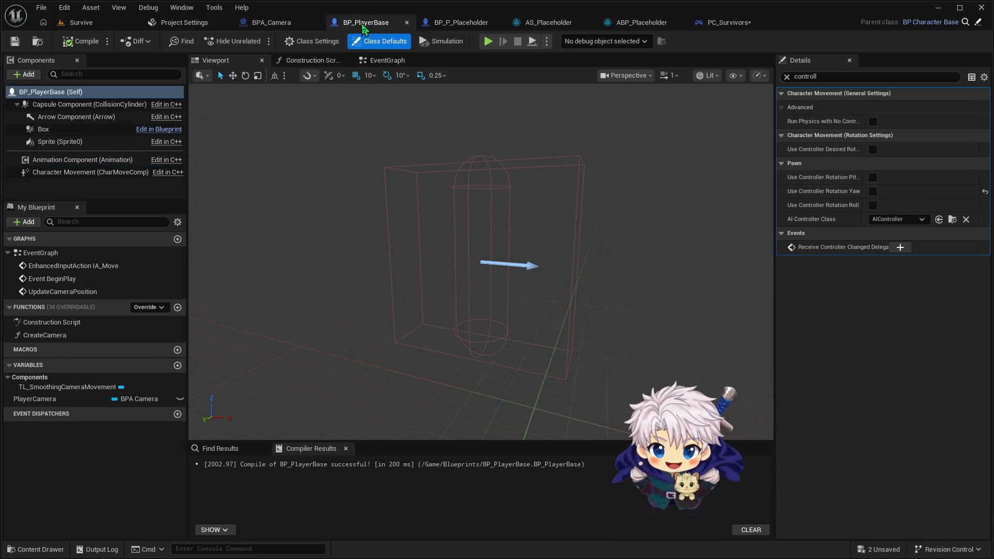
Step: Inspect BP_PlayerBase's EventGraph movement and camera-update nodes, then go back via PC_Survivors to the Survive level
{"action": "left_click", "coordinate": [375, 61]}
{"action": "scroll", "coordinate": [443, 341], "scroll_direction": "down", "scroll_amount": 2}
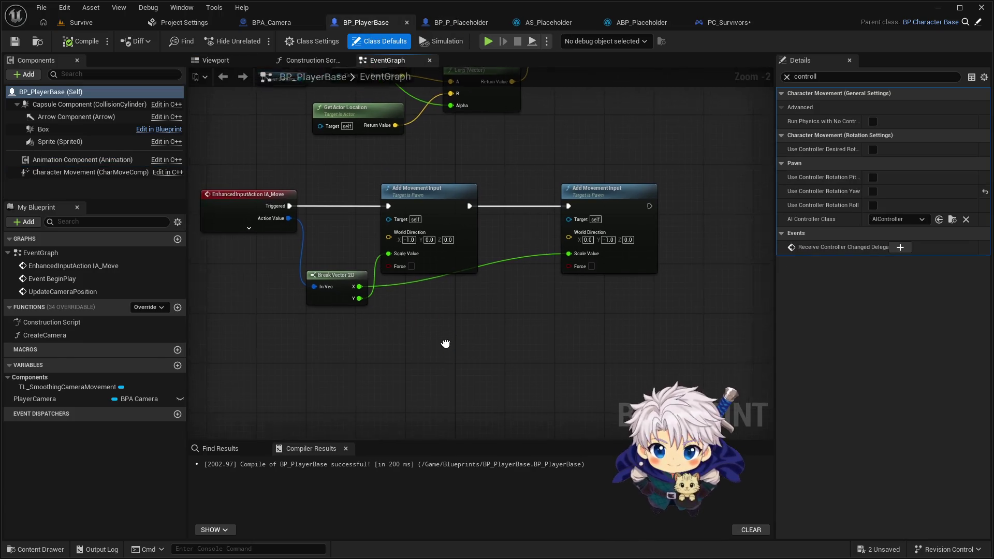
{"action": "left_click_drag", "start_coordinate": [485, 339], "coordinate": [505, 374]}
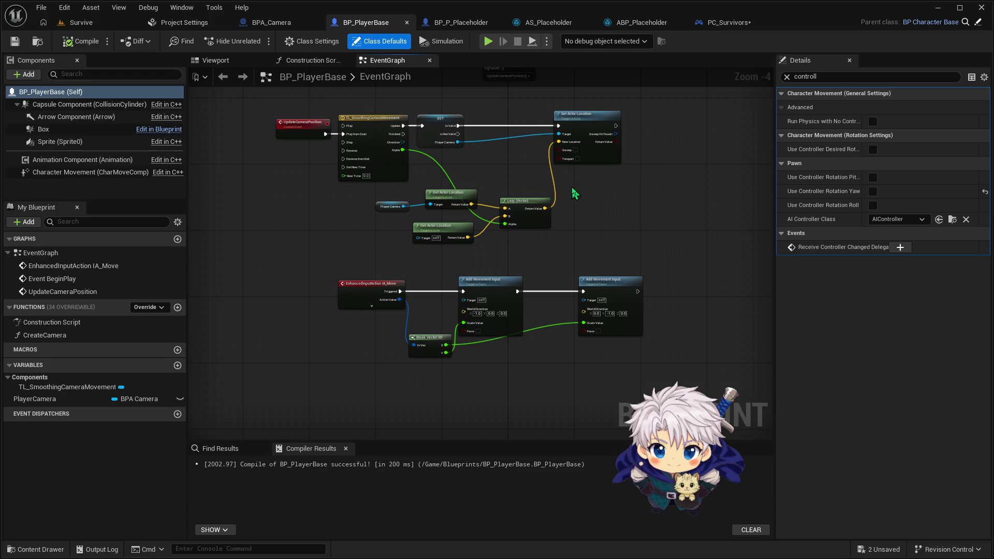
{"action": "scroll", "coordinate": [573, 191], "scroll_direction": "up", "scroll_amount": 1}
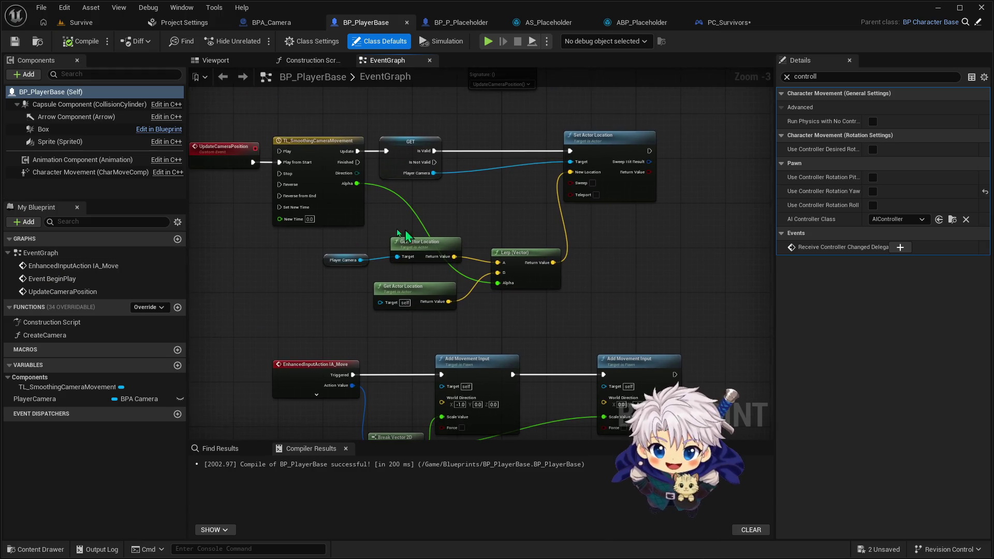
{"action": "mouse_move", "coordinate": [349, 235]}
{"action": "left_mouse_down"}
{"action": "mouse_move", "coordinate": [533, 301]}
{"action": "mouse_move", "coordinate": [542, 319]}
{"action": "left_mouse_up"}
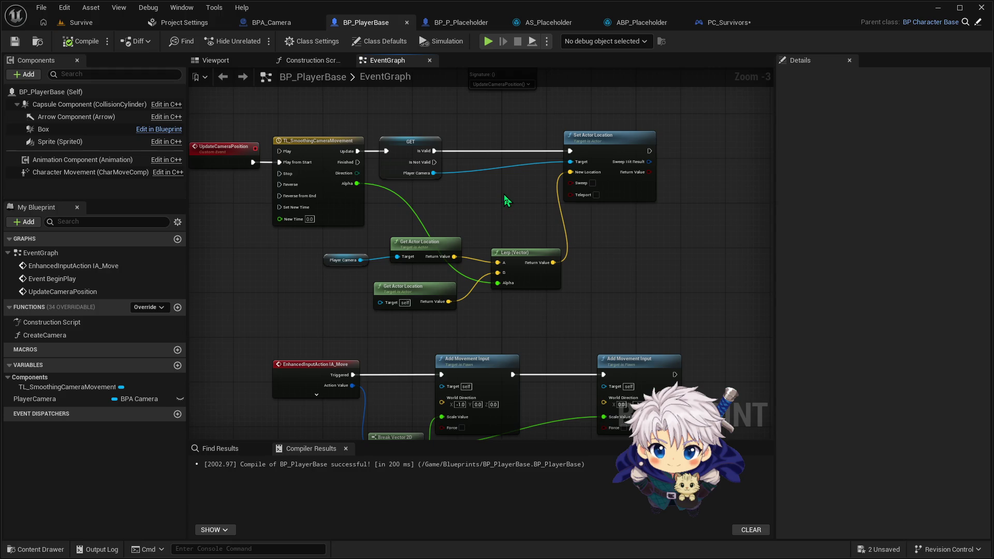
{"action": "left_click", "coordinate": [729, 25]}
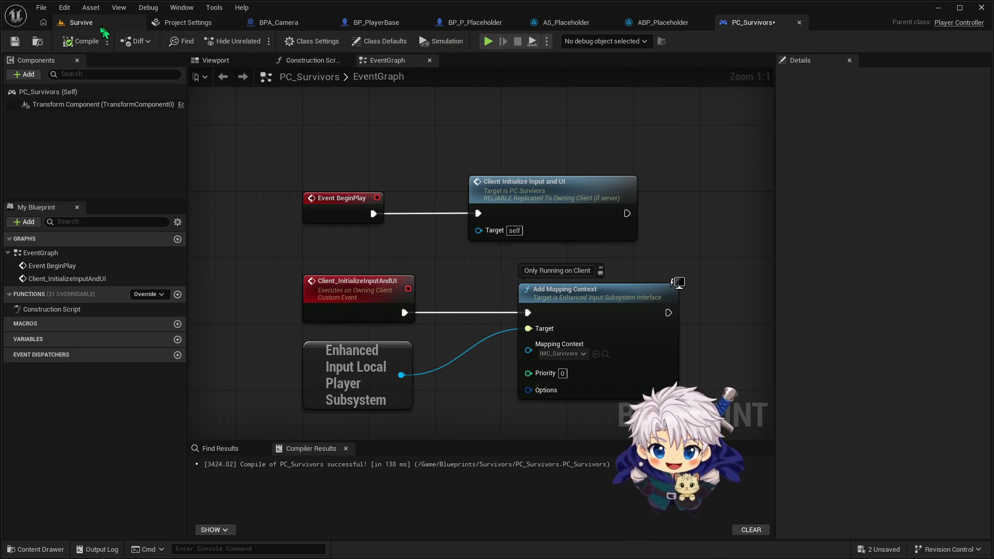
{"action": "left_click", "coordinate": [81, 24]}
{"action": "left_click", "coordinate": [258, 42]}
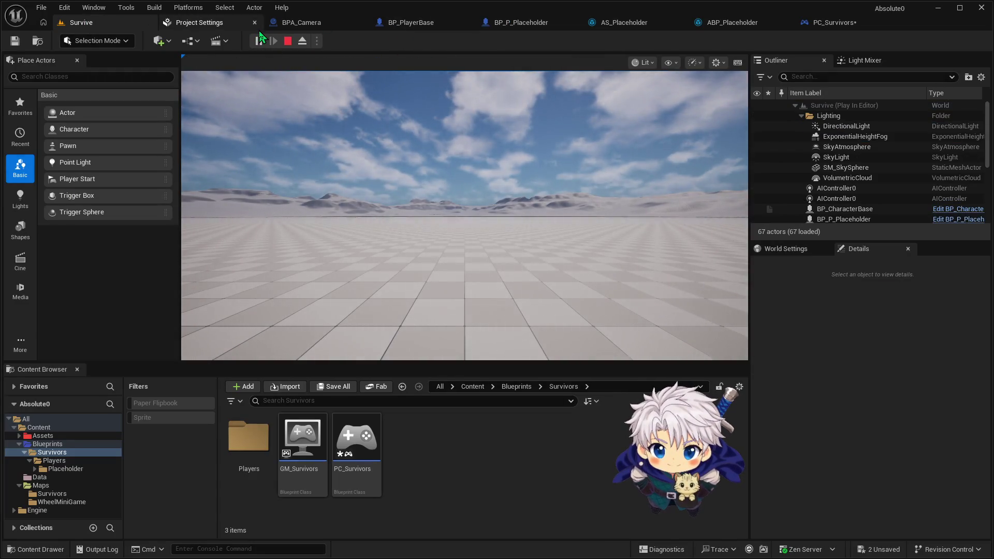
{"action": "key", "text": "w+d"}
{"action": "key", "text": "a"}
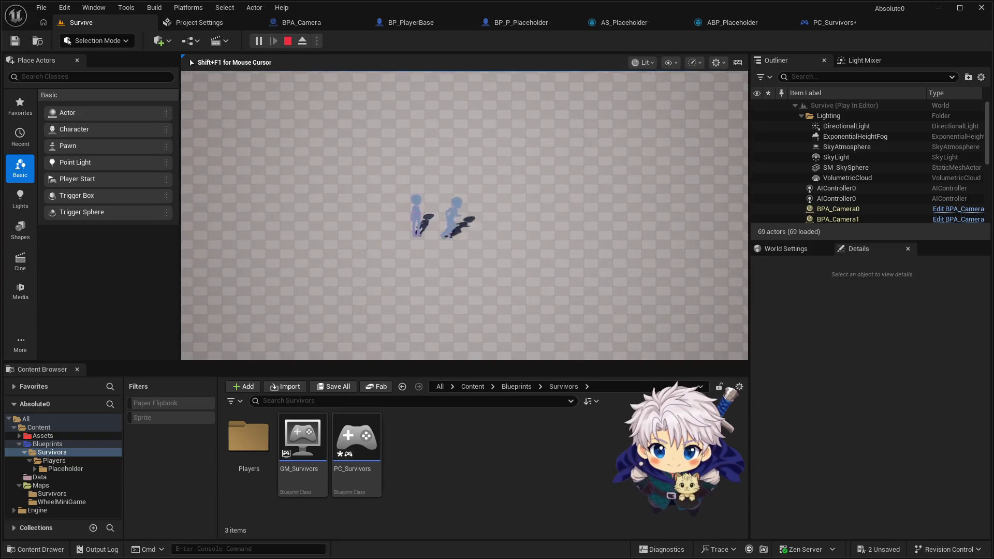
{"action": "key", "text": "a"}
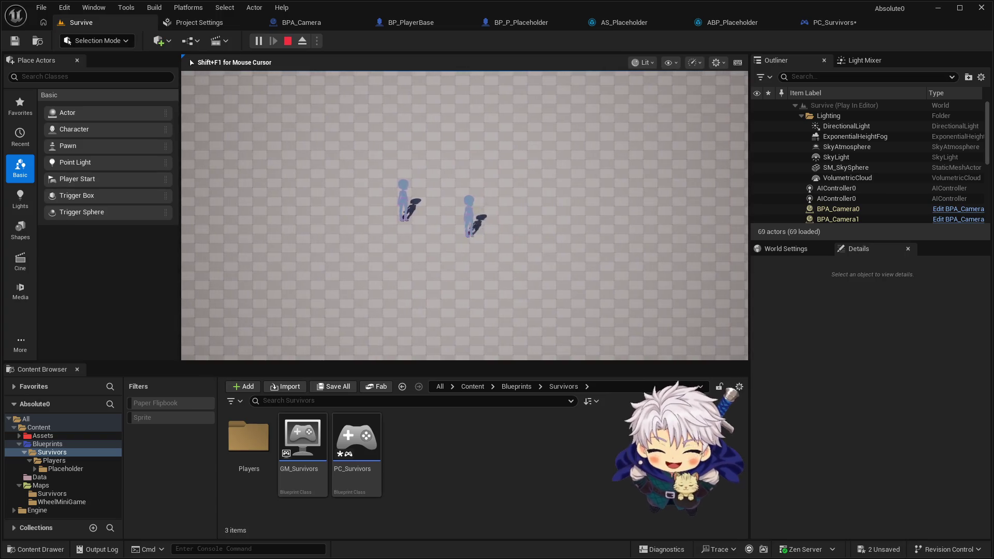
{"action": "key", "text": "Escape"}
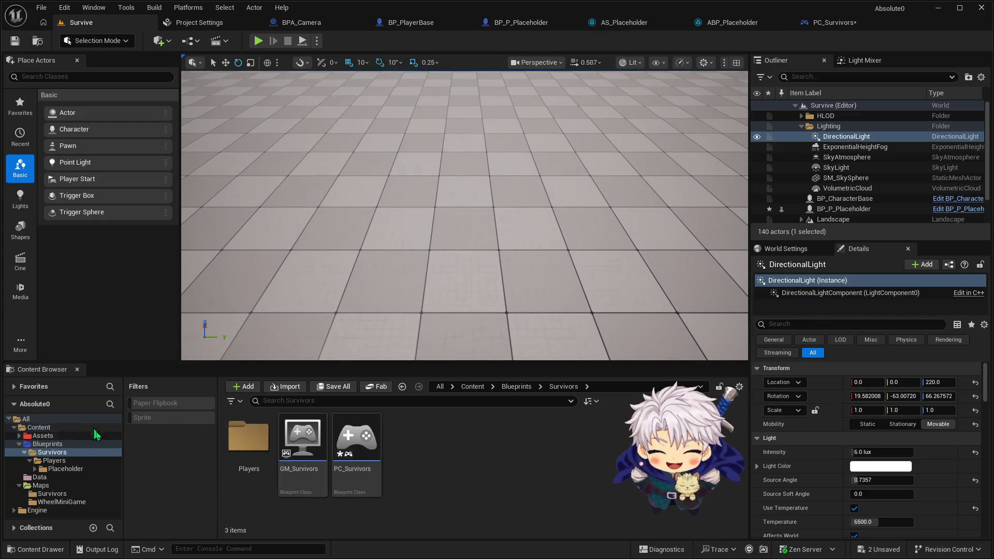
Step: Browse the Content Browser to Blueprints > Survivors > Players > Placeholder and open AS_Placeholder
{"action": "left_click", "coordinate": [54, 460]}
{"action": "left_click", "coordinate": [65, 468]}
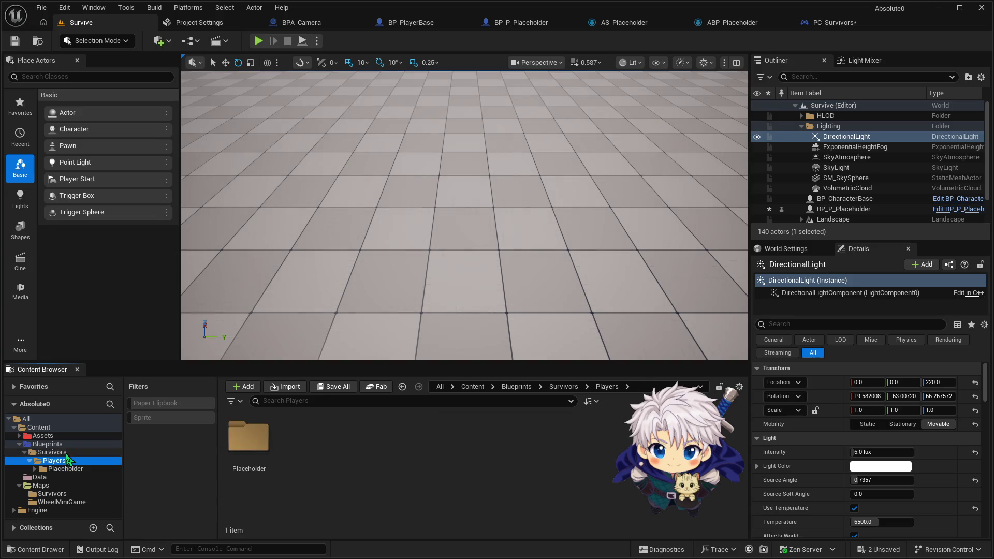
{"action": "left_click", "coordinate": [52, 453]}
{"action": "left_click", "coordinate": [48, 443]}
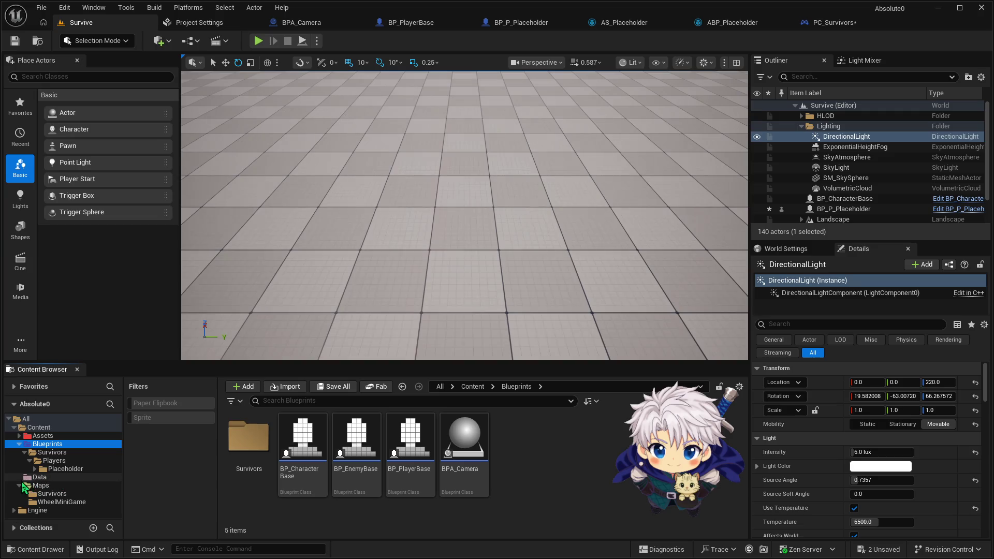
{"action": "left_click", "coordinate": [19, 486]}
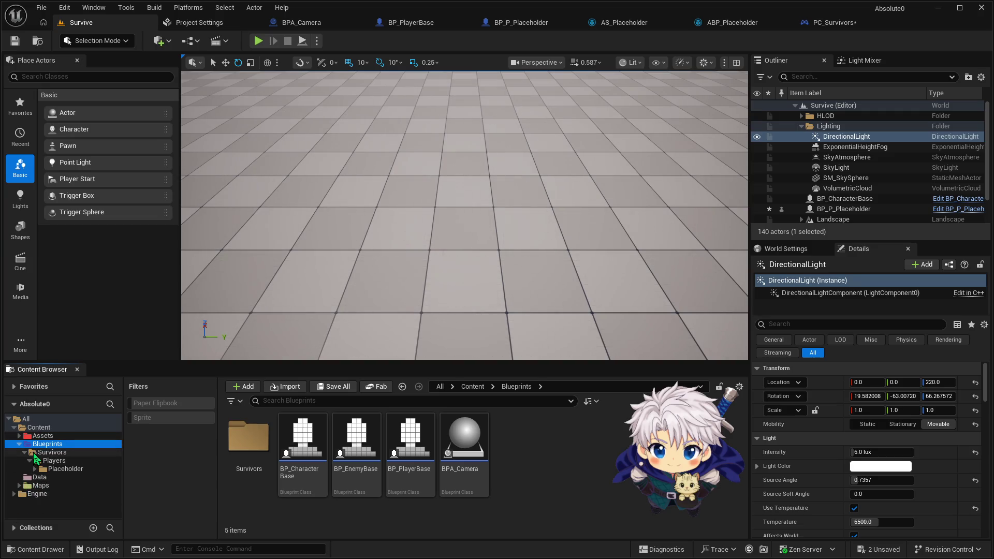
{"action": "left_click", "coordinate": [41, 452]}
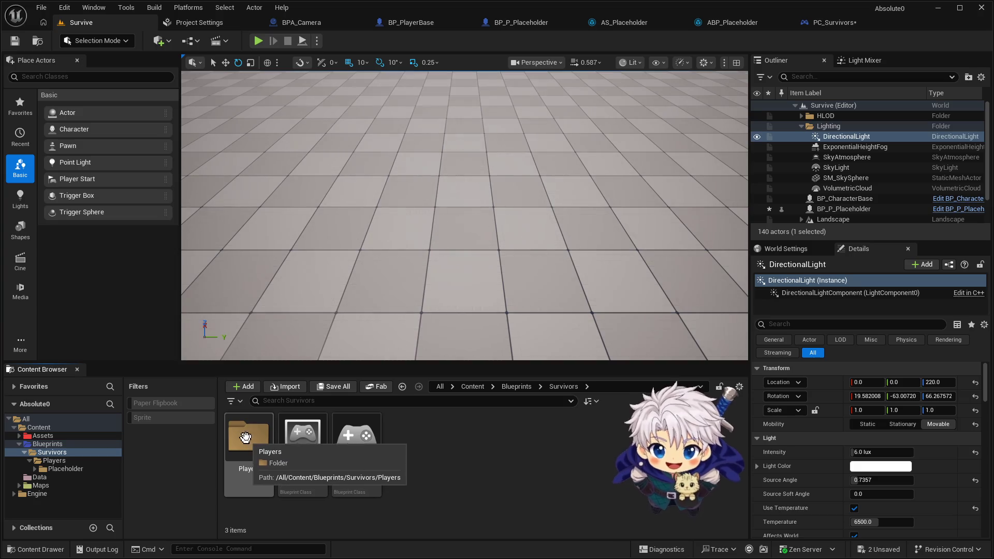
{"action": "double_click", "coordinate": [244, 435]}
{"action": "double_click", "coordinate": [253, 436]}
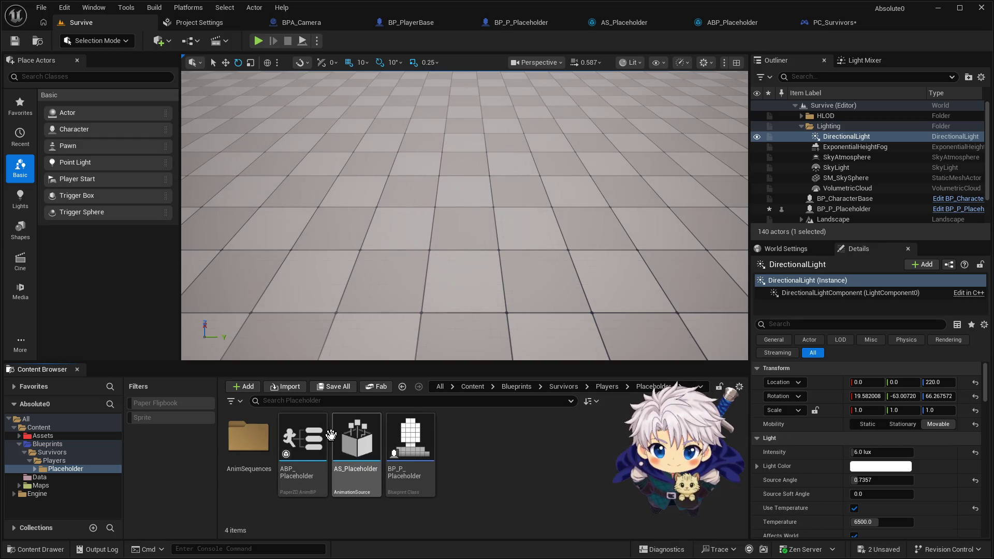
{"action": "left_click", "coordinate": [618, 26]}
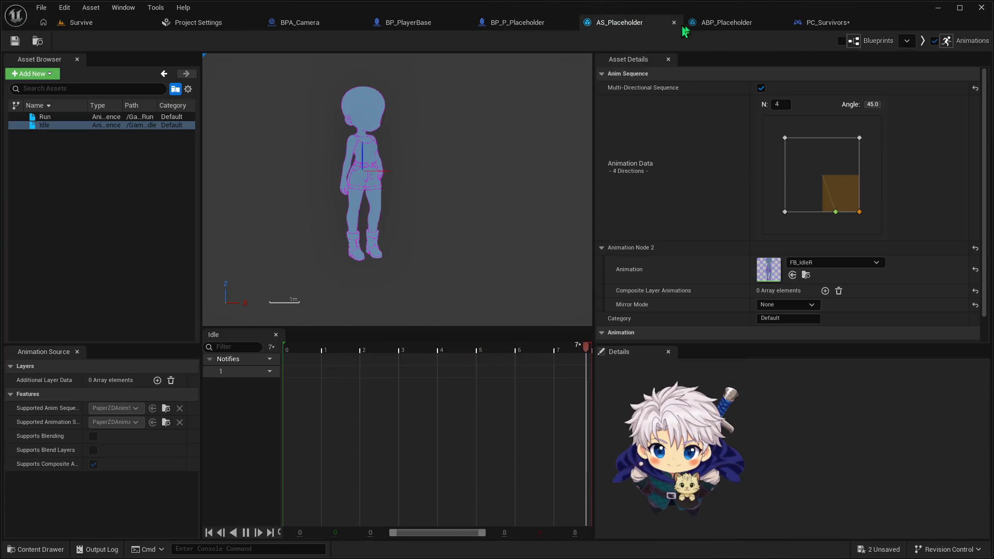
{"action": "left_click", "coordinate": [94, 118]}
{"action": "left_click", "coordinate": [798, 159]}
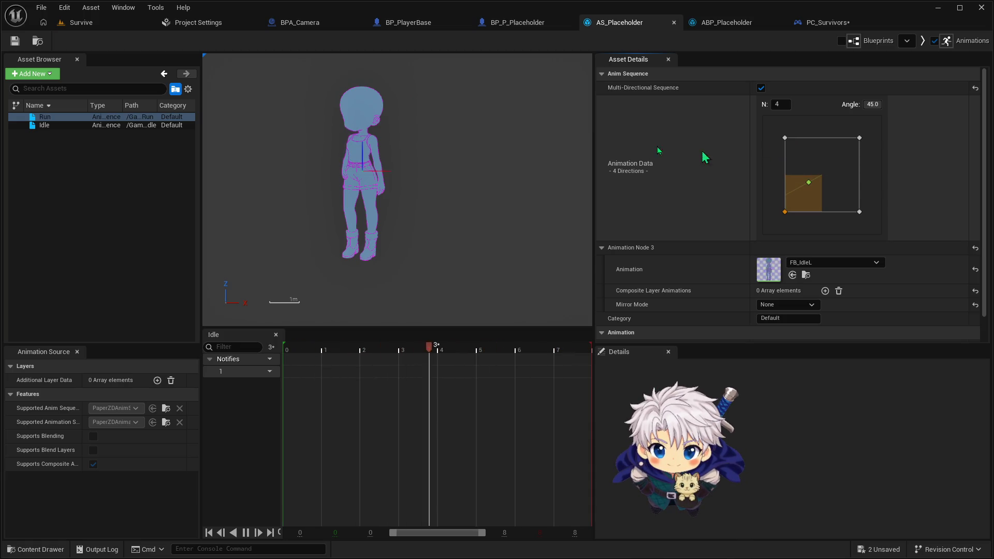
{"action": "left_click", "coordinate": [76, 118]}
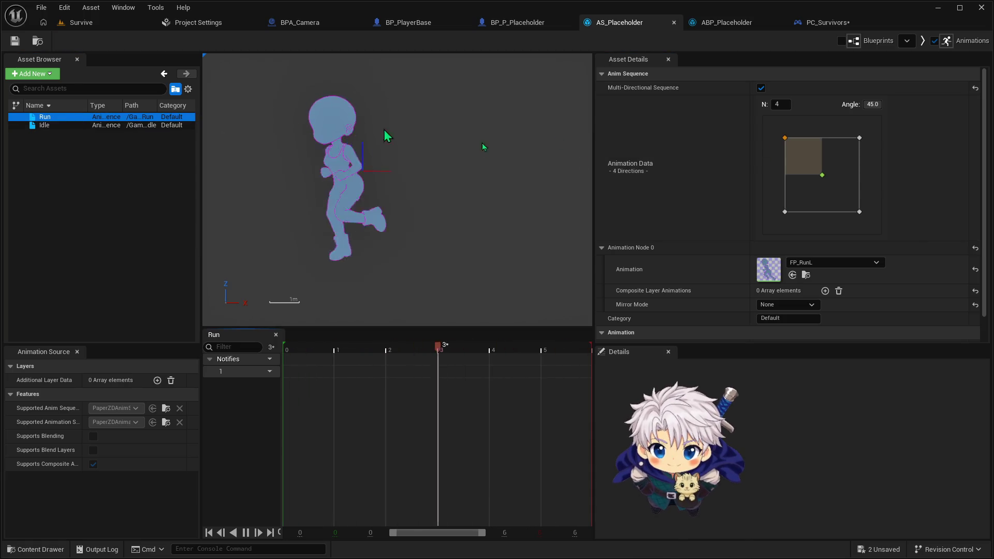
{"action": "left_click", "coordinate": [814, 198]}
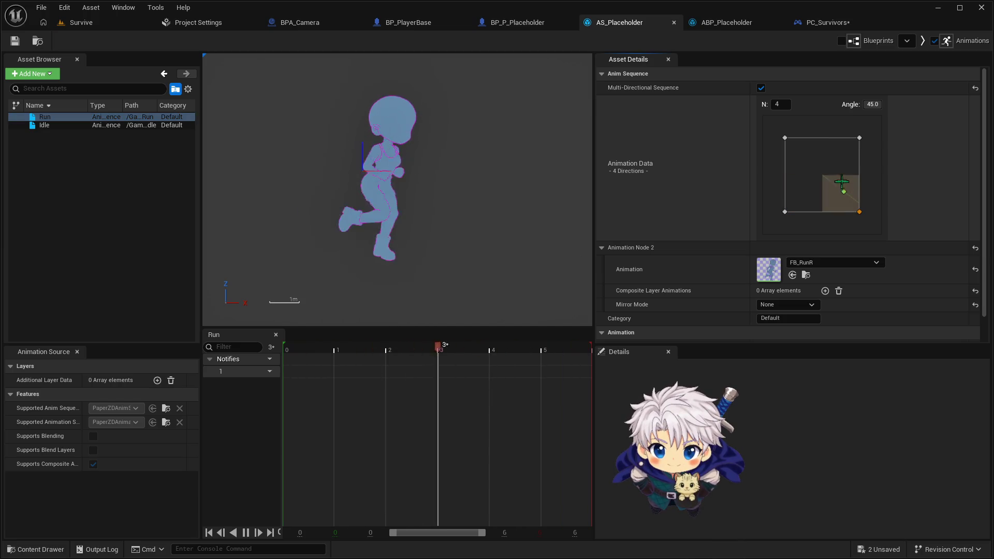
{"action": "left_click", "coordinate": [839, 166]}
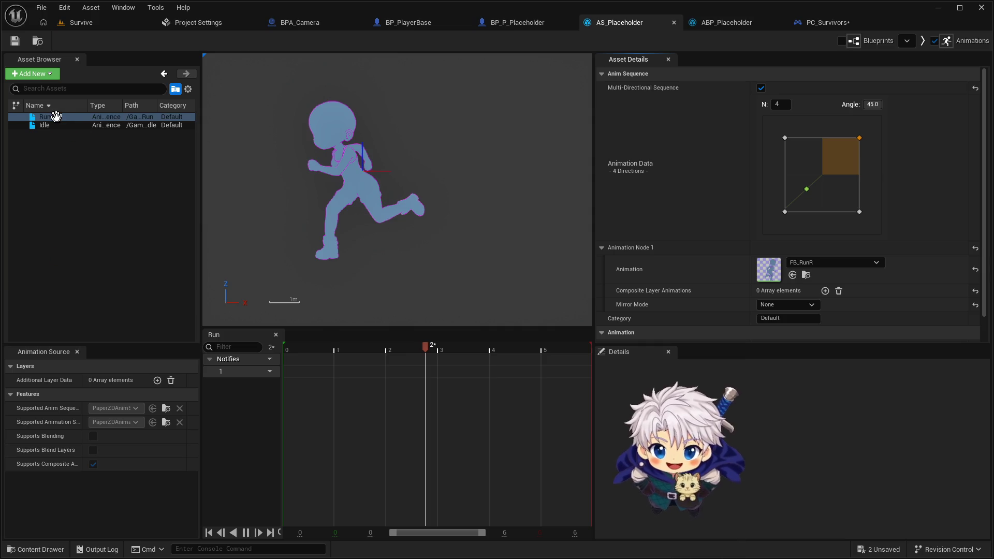
{"action": "left_click", "coordinate": [63, 125]}
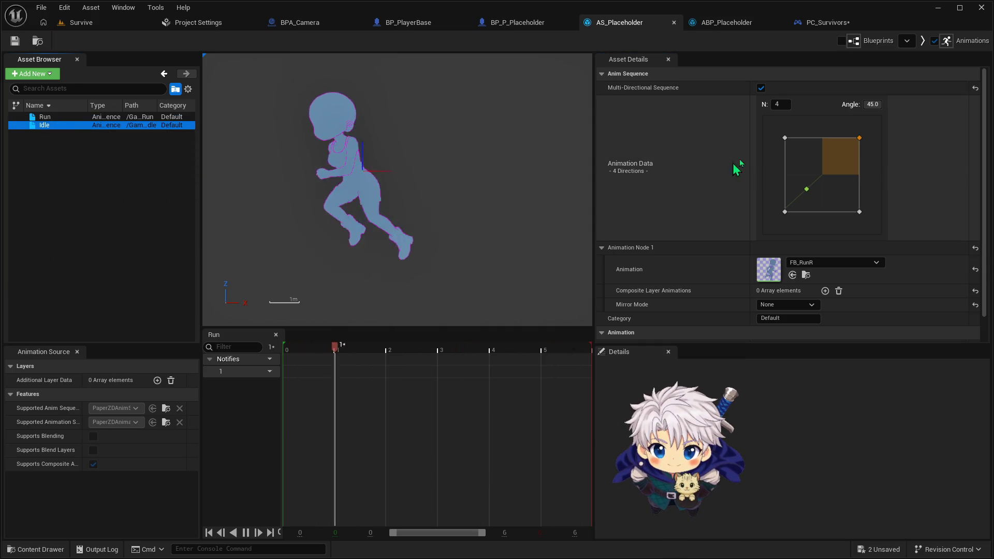
{"action": "left_click", "coordinate": [828, 200]}
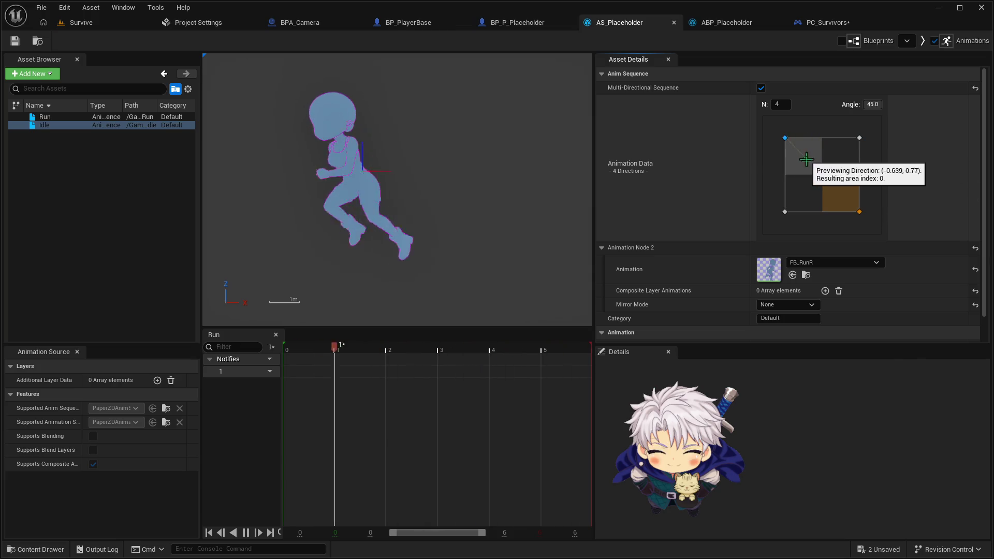
{"action": "left_click", "coordinate": [54, 126]}
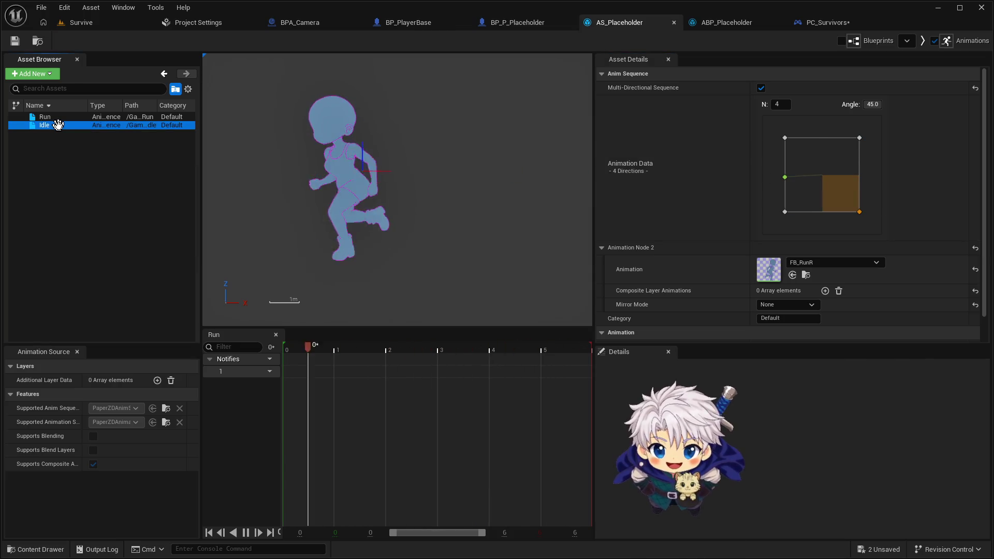
{"action": "left_click", "coordinate": [831, 193]}
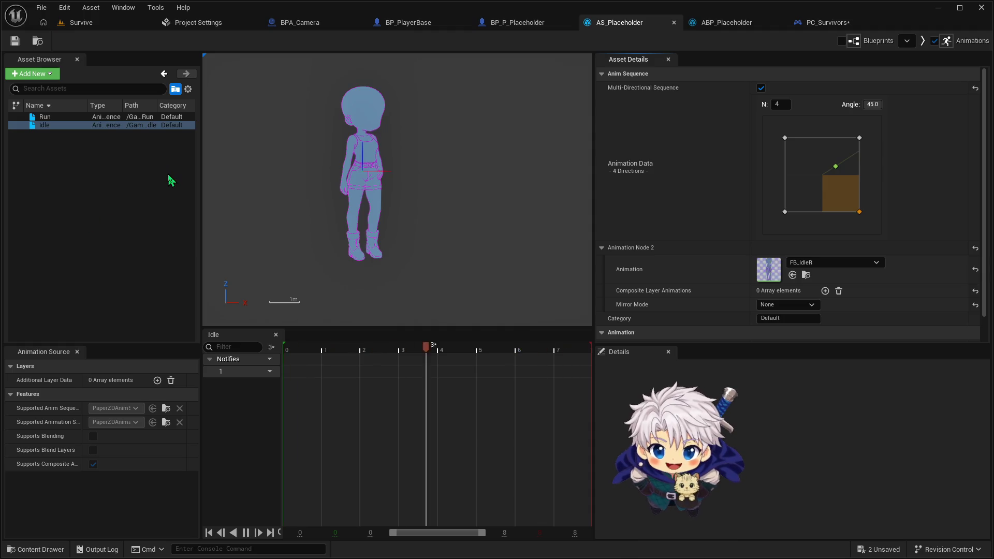
{"action": "left_click", "coordinate": [728, 22]}
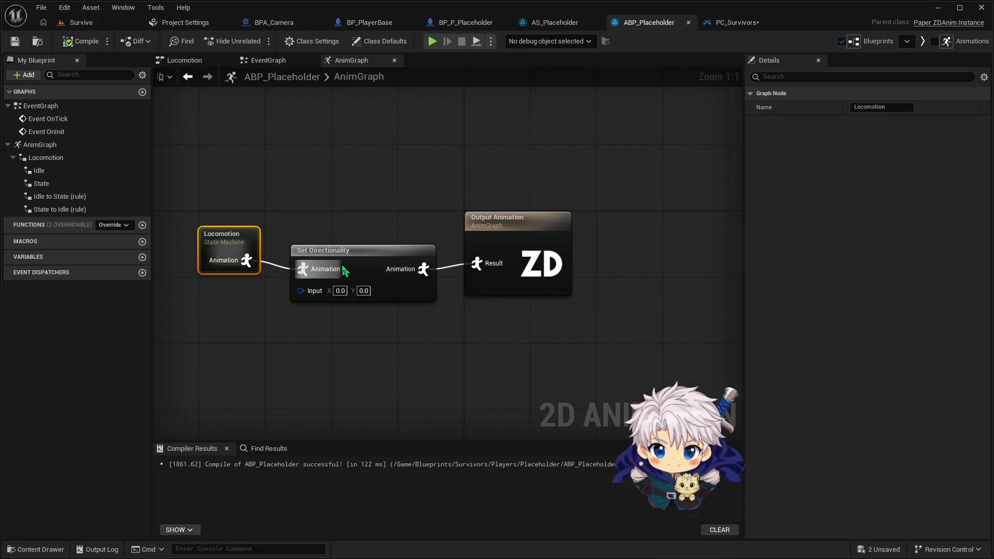
Step: Select Set Directionality and pan the AnimGraph to make room below the nodes
{"action": "left_click", "coordinate": [332, 282]}
{"action": "left_click_drag", "start_coordinate": [295, 315], "coordinate": [353, 303]}
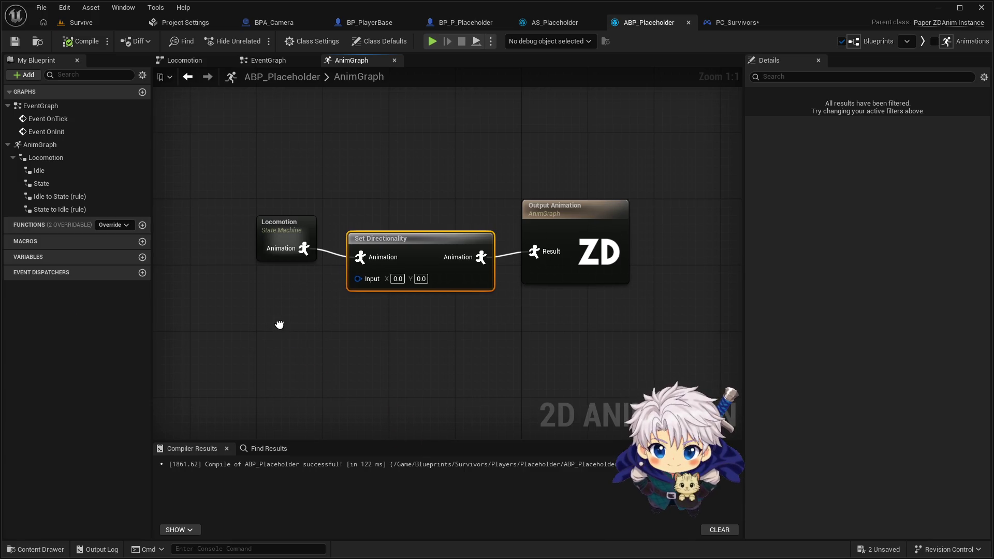
{"action": "left_click_drag", "start_coordinate": [279, 326], "coordinate": [423, 295]}
Step: Search the graph's actions for 'get forwa' and place a Get Forward Vector node
{"action": "right_click", "coordinate": [360, 302]}
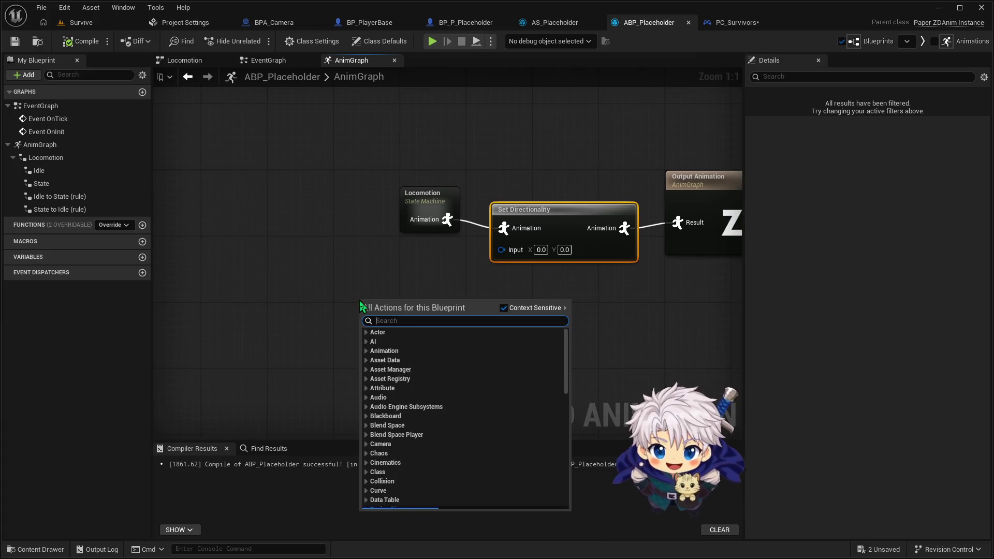
{"action": "type", "text": "ge"}
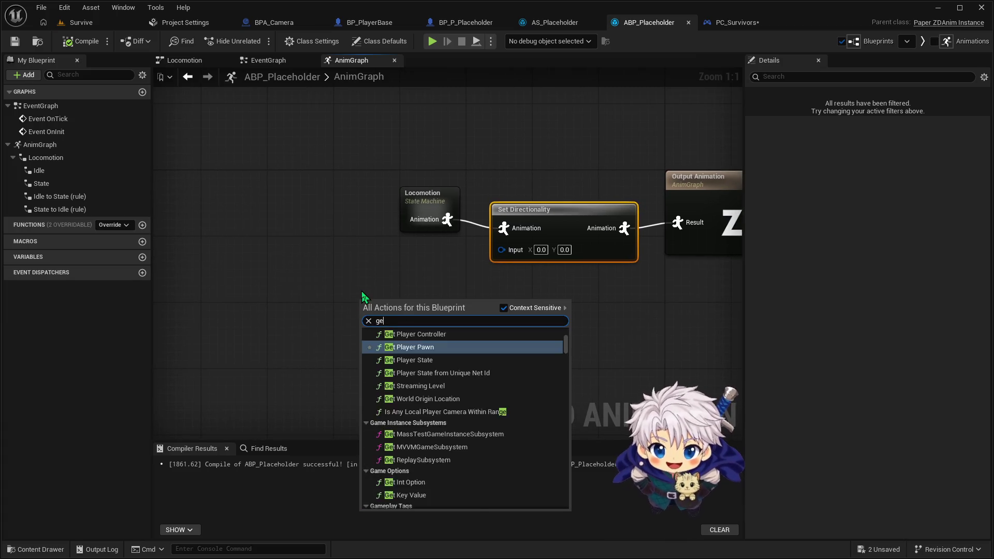
{"action": "type", "text": "t control ro"}
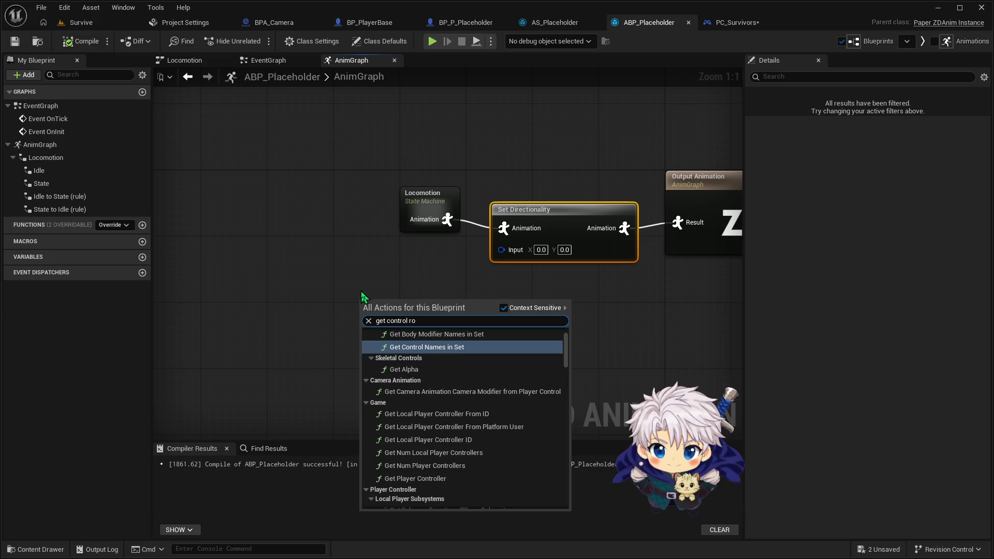
{"action": "type", "text": "tat"}
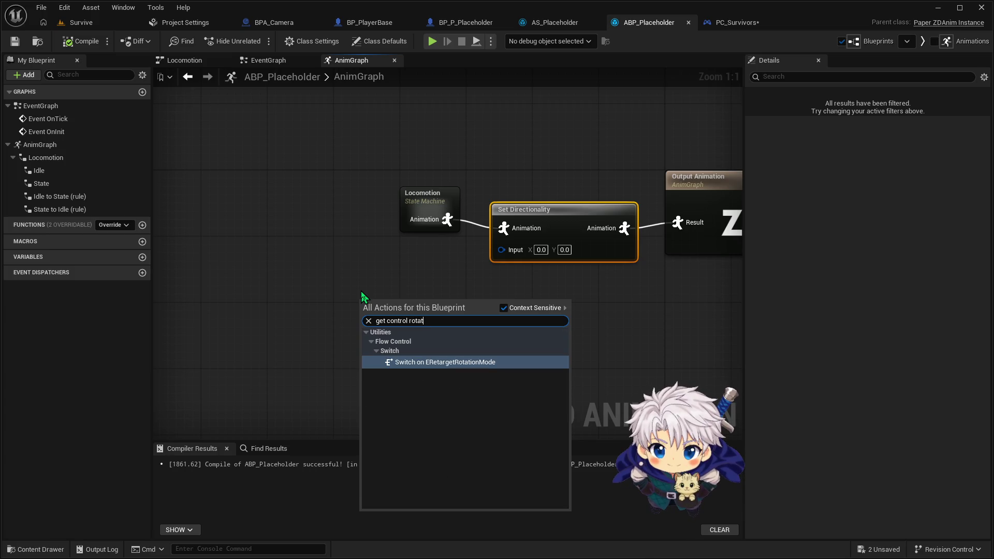
{"action": "key", "text": "BackSpace"}
{"action": "key", "text": "BackSpace"}
{"action": "key", "text": "BackSpace"}
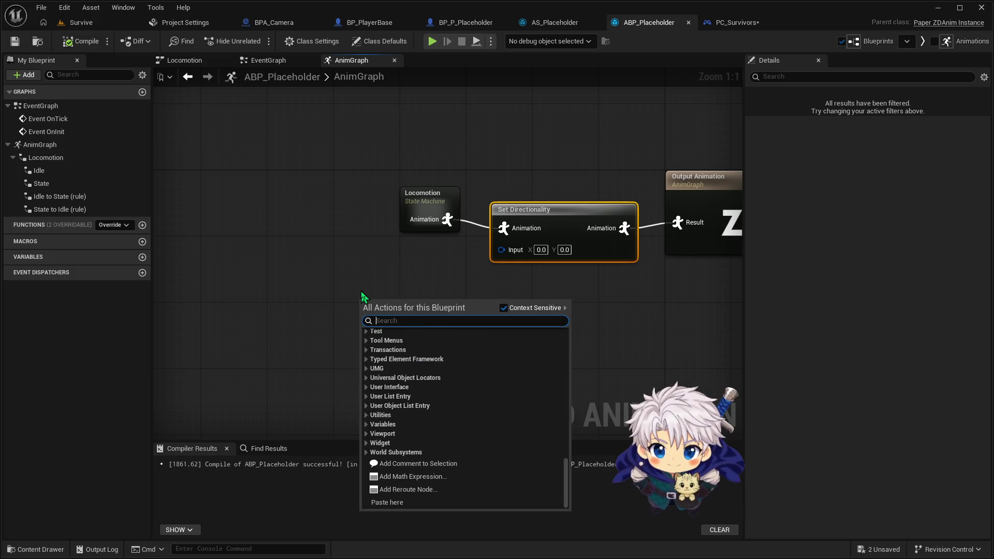
{"action": "type", "text": "ge"}
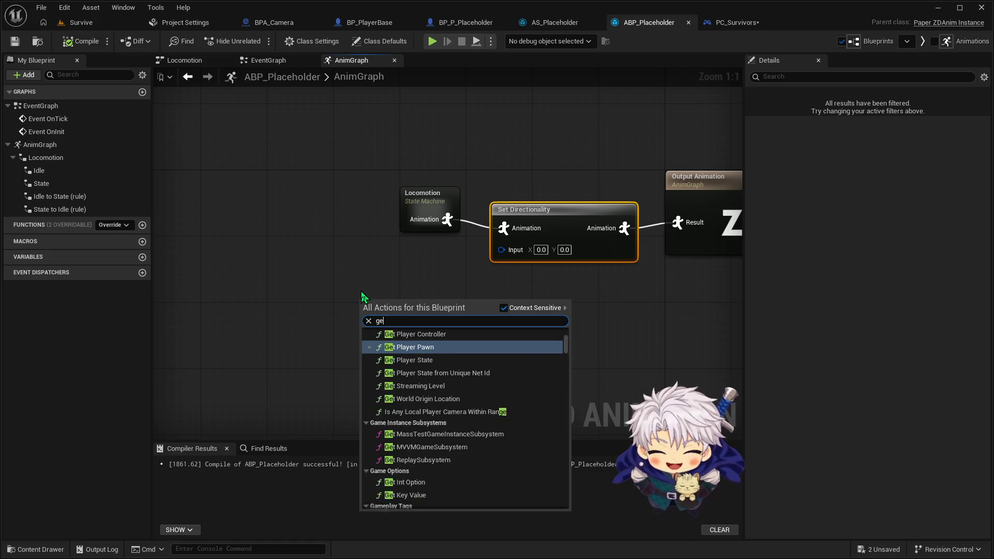
{"action": "type", "text": "t for"}
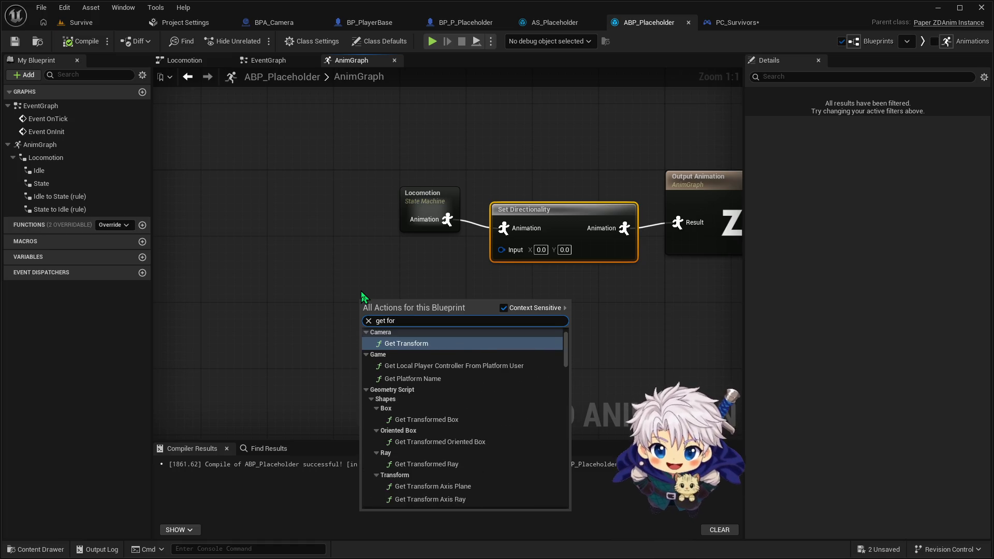
{"action": "type", "text": "wa"}
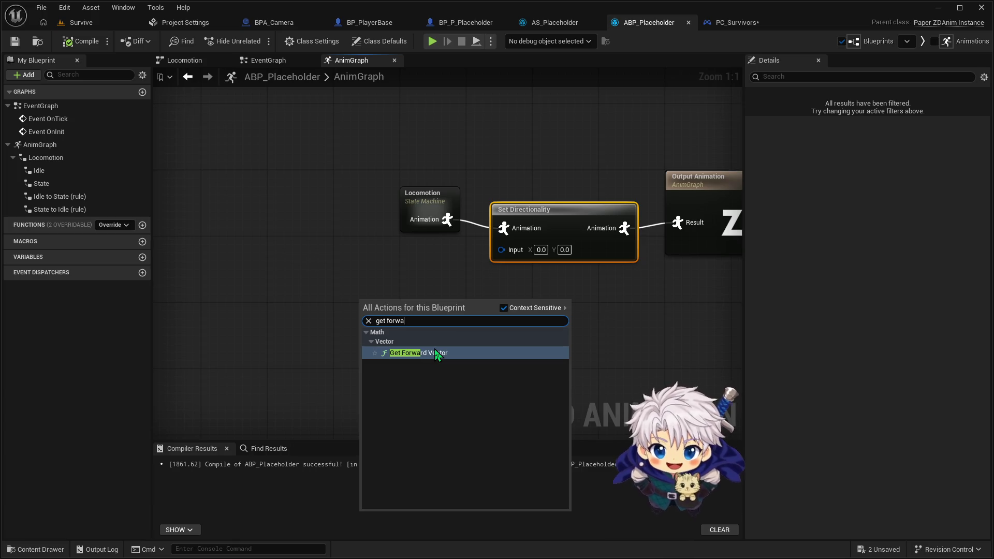
{"action": "left_click", "coordinate": [437, 356]}
Step: Move the Get Forward Vector node left below Locomotion, leaving Set Directionality's Input at 0.0, 0.0
{"action": "left_click_drag", "start_coordinate": [447, 319], "coordinate": [388, 293]}
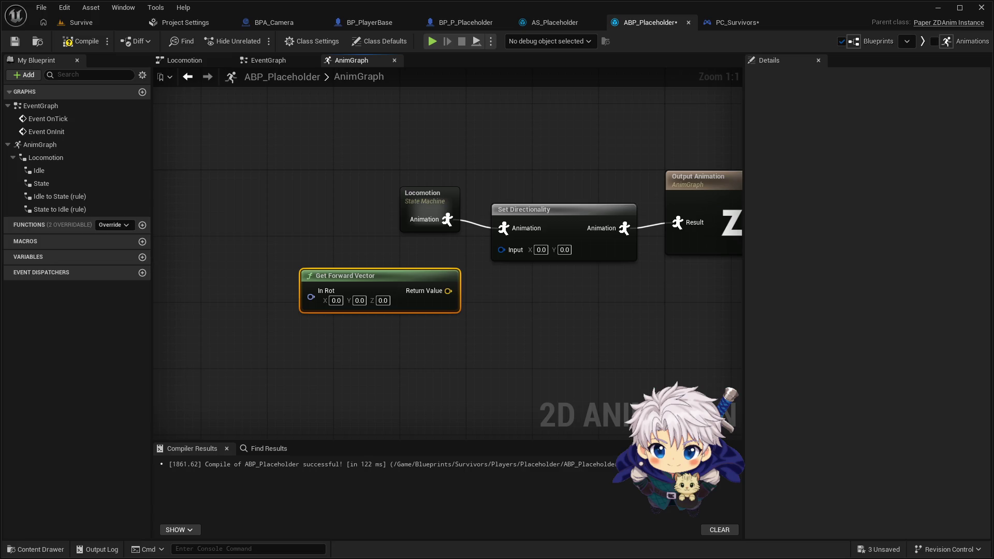
{"action": "left_click_drag", "start_coordinate": [394, 276], "coordinate": [361, 275]}
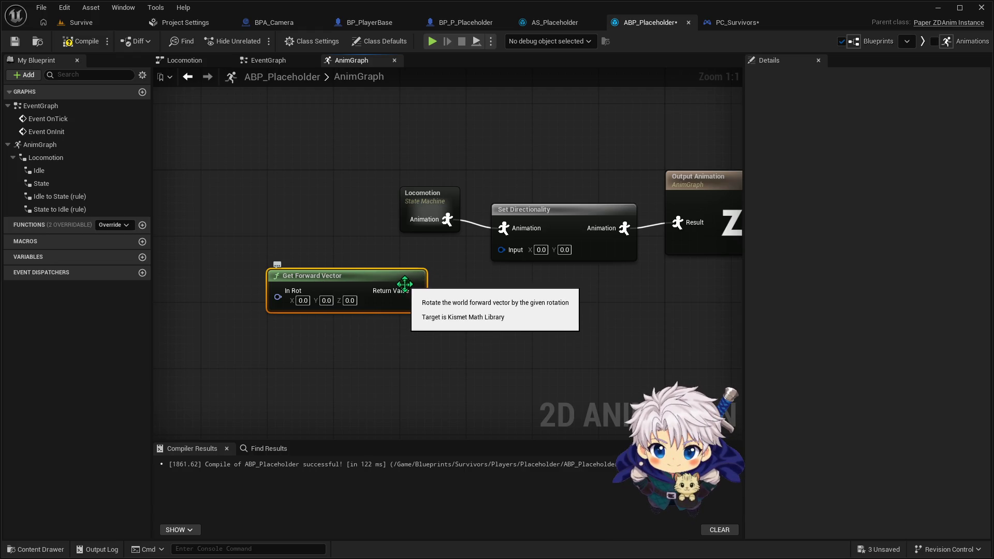
{"action": "right_click", "coordinate": [503, 250]}
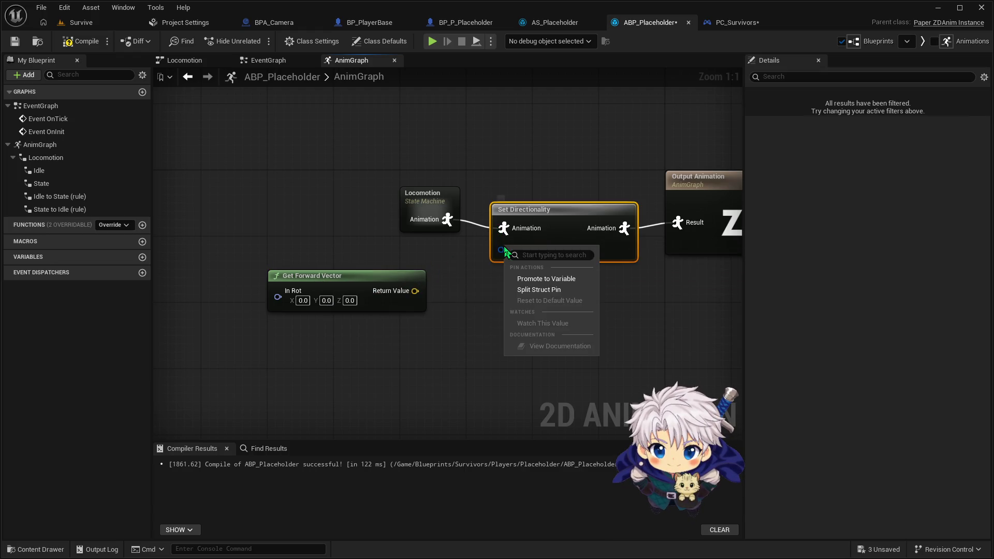
{"action": "left_click", "coordinate": [492, 268]}
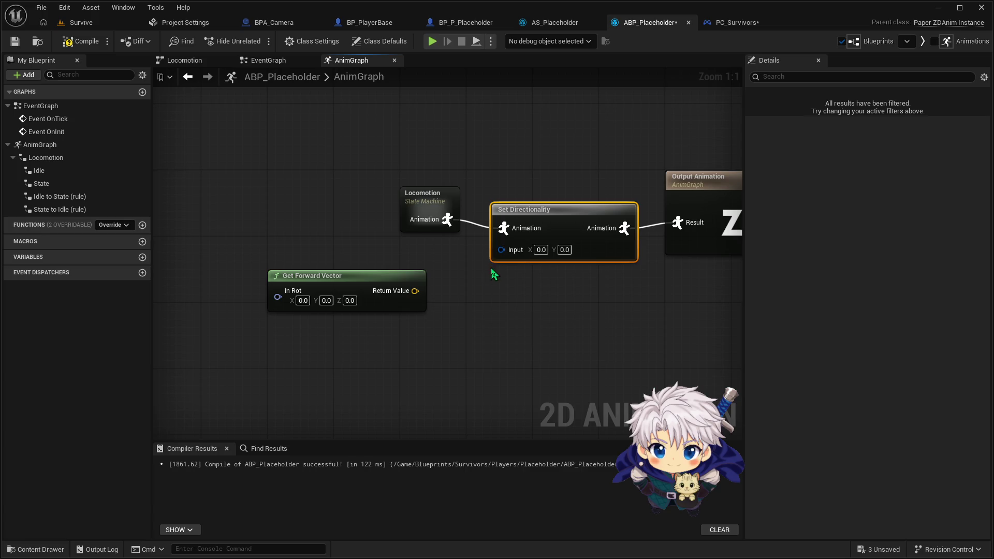
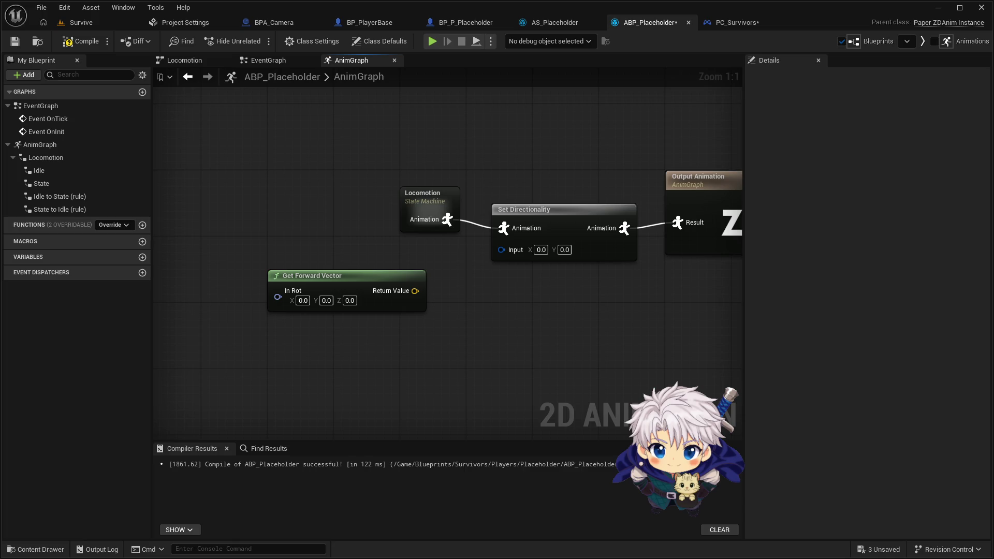
Step: Compile ABP_Placeholder, then play-test the Survive level and stop the session
{"action": "left_click", "coordinate": [81, 44]}
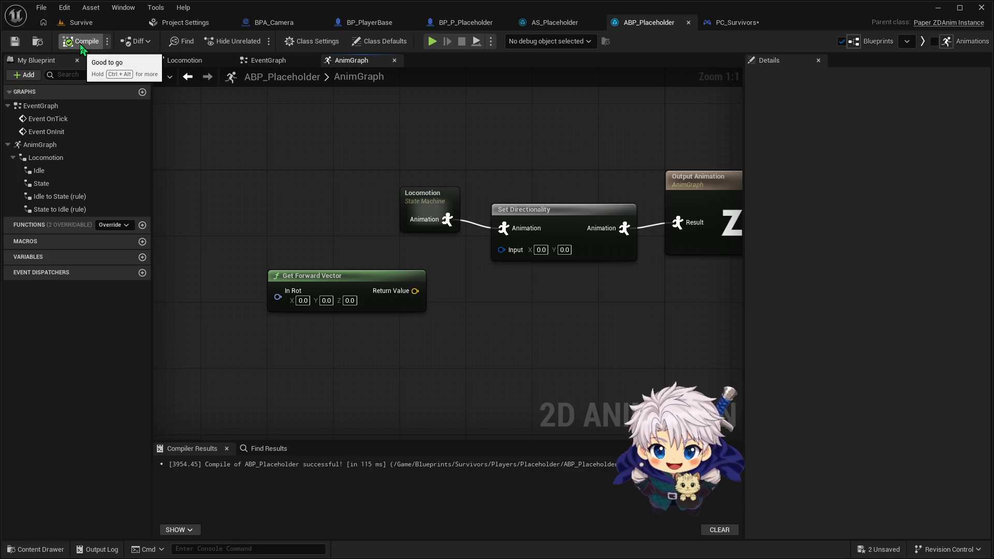
{"action": "left_click", "coordinate": [97, 24]}
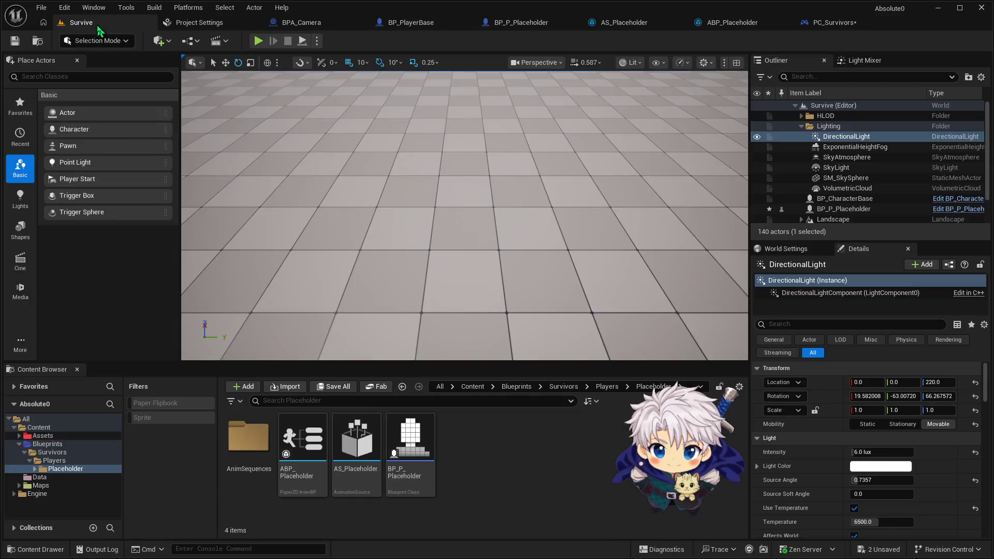
{"action": "left_click", "coordinate": [258, 41]}
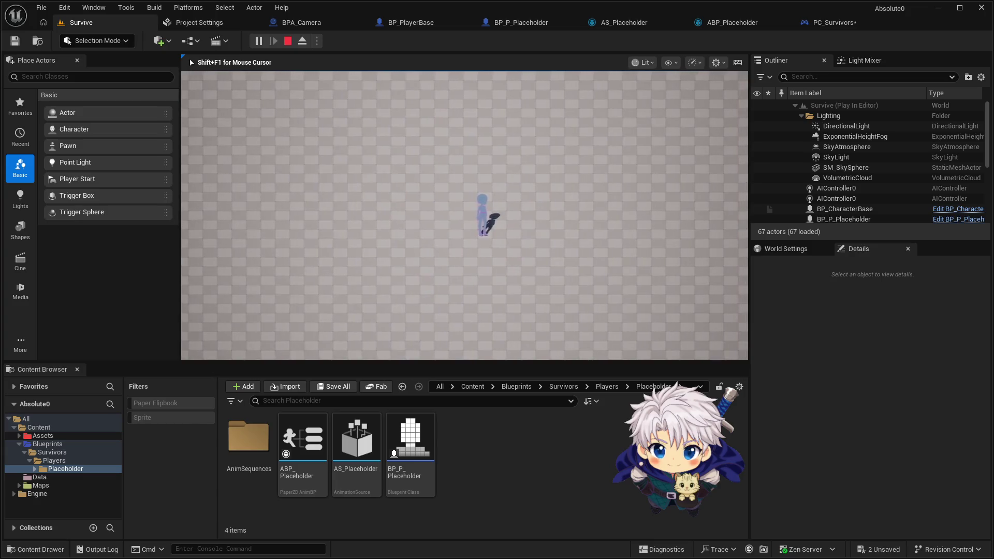
{"action": "key", "text": "Escape"}
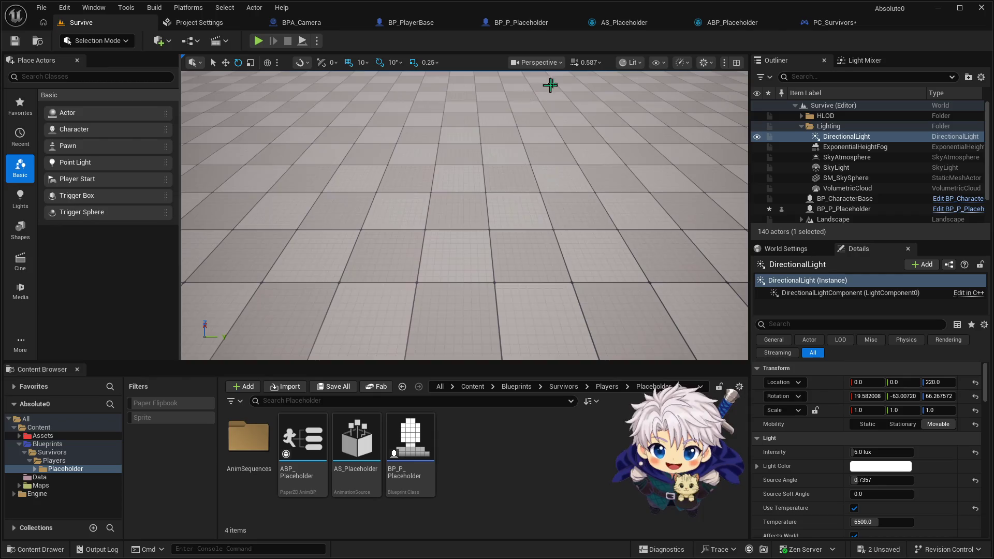
Step: Back in ABP_Placeholder's AnimGraph, delete the unused Get Forward Vector node
{"action": "left_click", "coordinate": [629, 30]}
{"action": "left_click", "coordinate": [650, 23]}
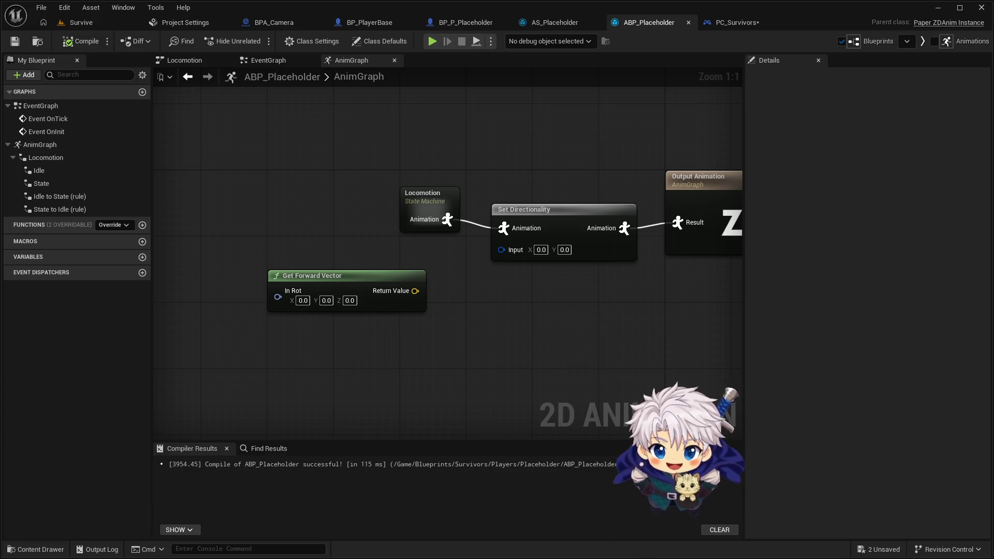
{"action": "left_click", "coordinate": [360, 303]}
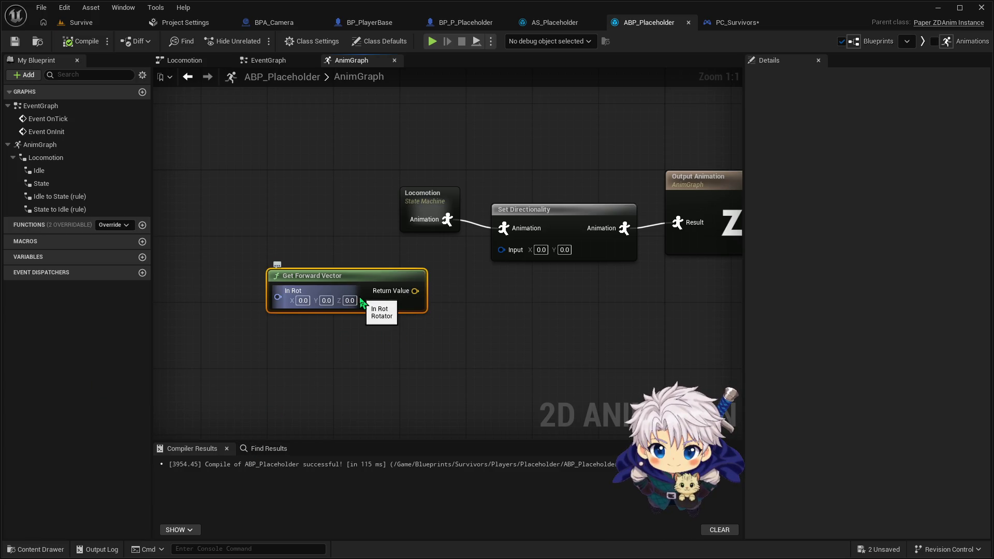
{"action": "key", "text": "Delete"}
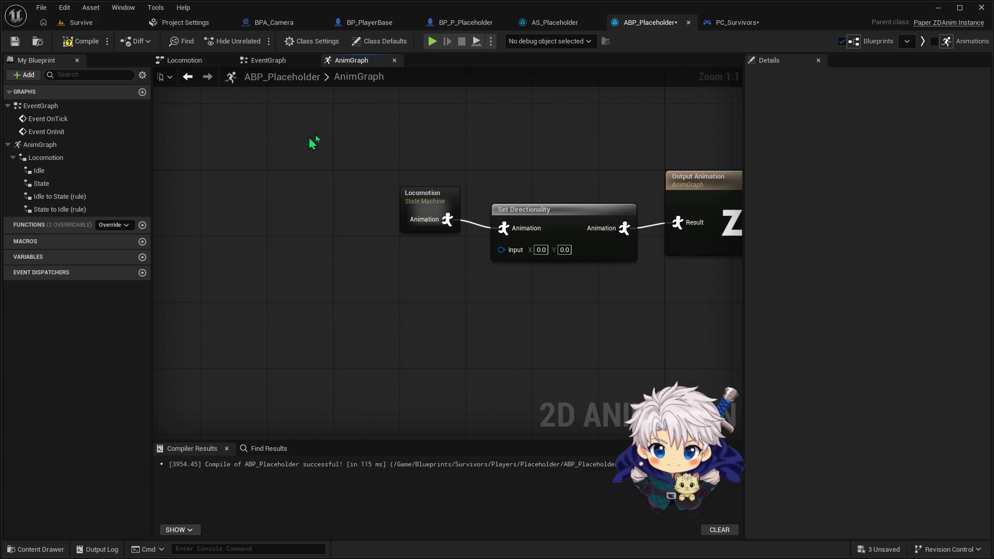
Step: In ABP_Placeholder's EventGraph, move Event OnTick down beneath Event OnInit
{"action": "left_click", "coordinate": [284, 62]}
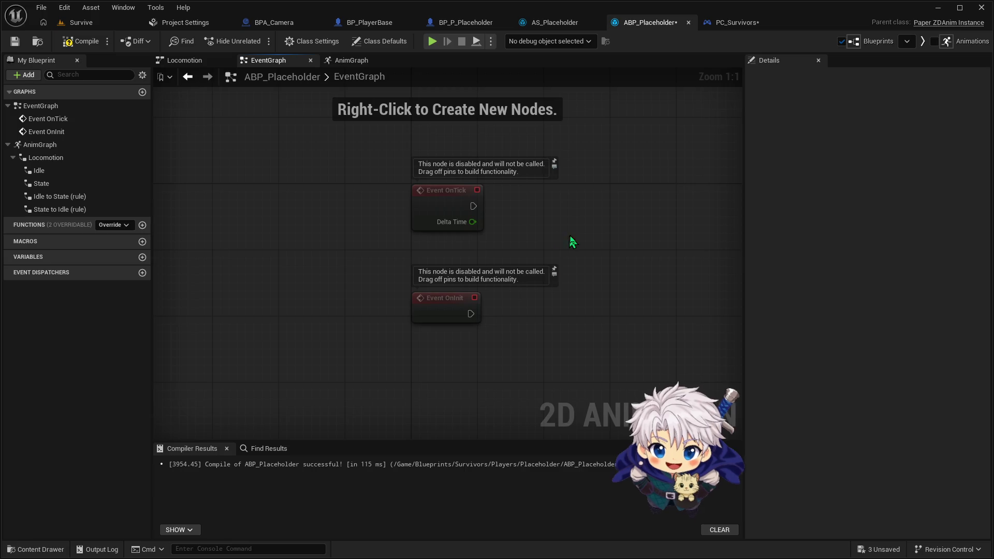
{"action": "left_click_drag", "start_coordinate": [572, 240], "coordinate": [532, 220]}
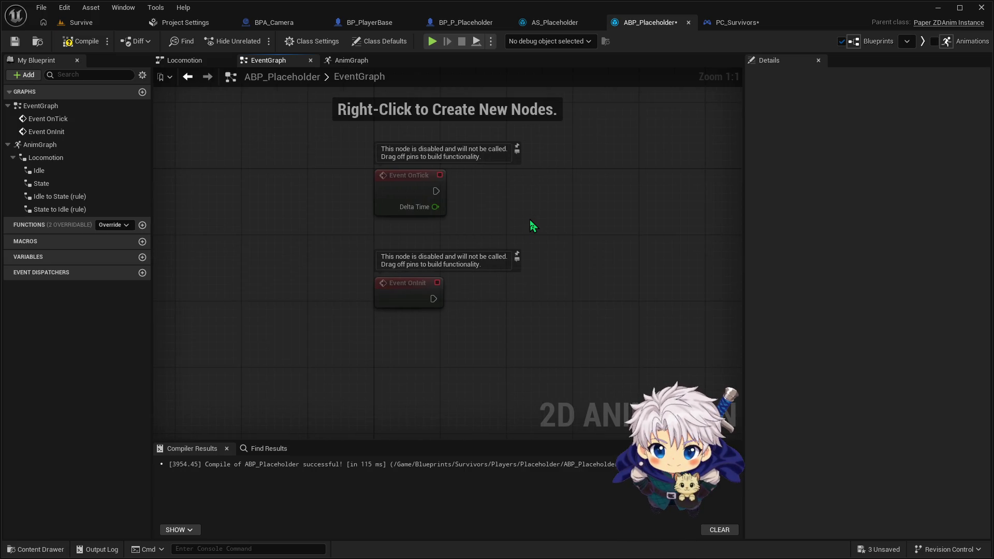
{"action": "left_click_drag", "start_coordinate": [401, 190], "coordinate": [400, 348]}
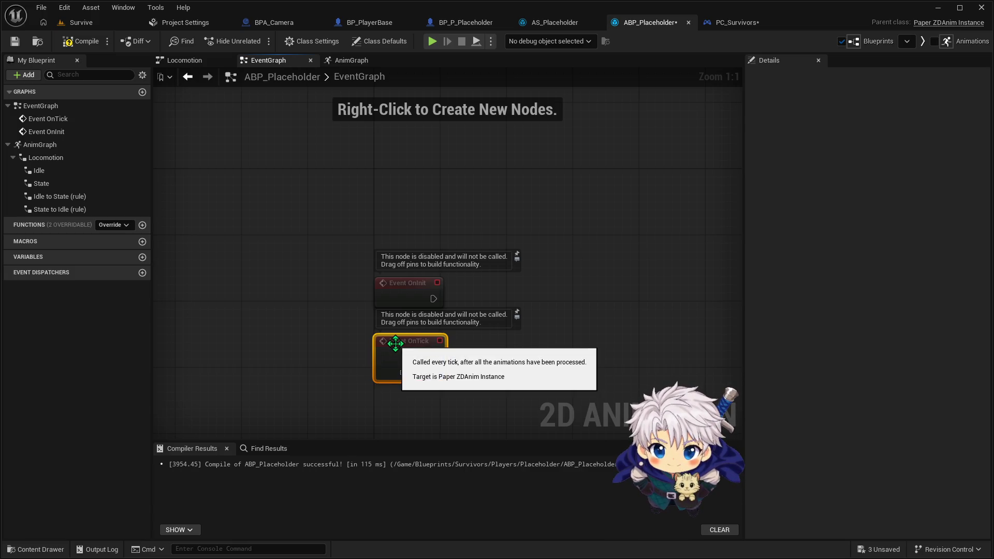
{"action": "left_click_drag", "start_coordinate": [409, 350], "coordinate": [418, 411]}
{"action": "mouse_move", "coordinate": [508, 340]}
{"action": "left_mouse_down"}
{"action": "mouse_move", "coordinate": [518, 273]}
{"action": "mouse_move", "coordinate": [463, 247]}
{"action": "left_mouse_up"}
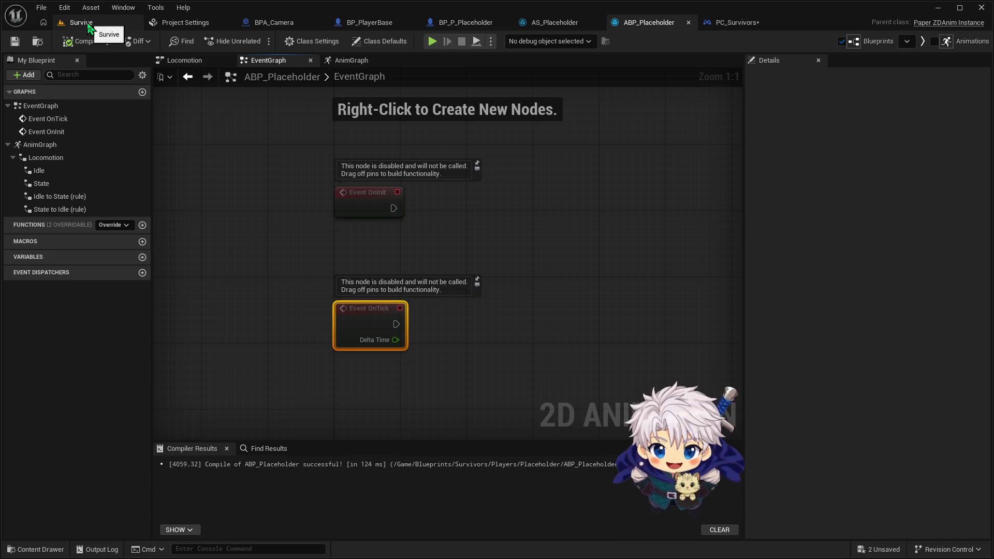
{"action": "left_click", "coordinate": [274, 23]}
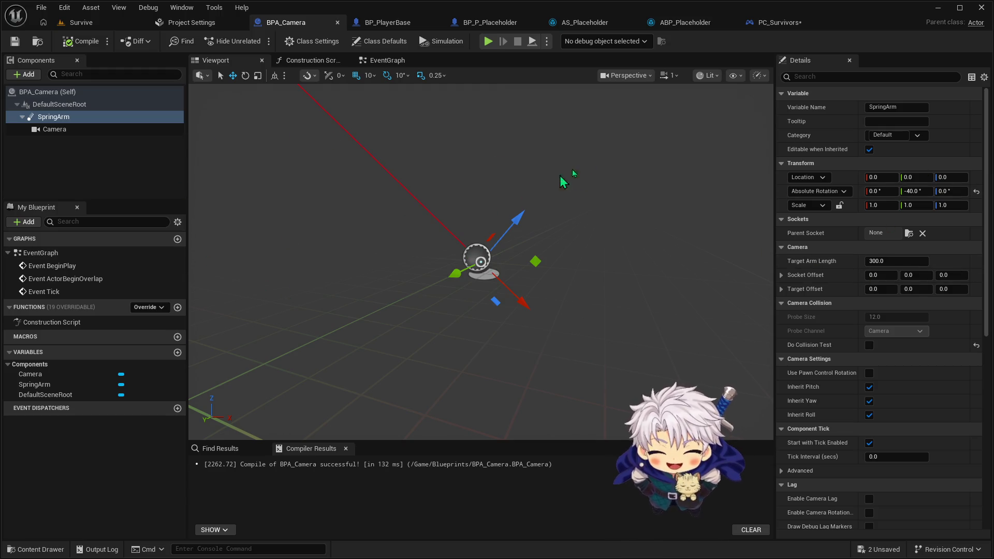
Step: Review BP_PlayerBase's EventGraph and BP_P_Placeholder's Box component in the viewport
{"action": "left_click", "coordinate": [387, 27]}
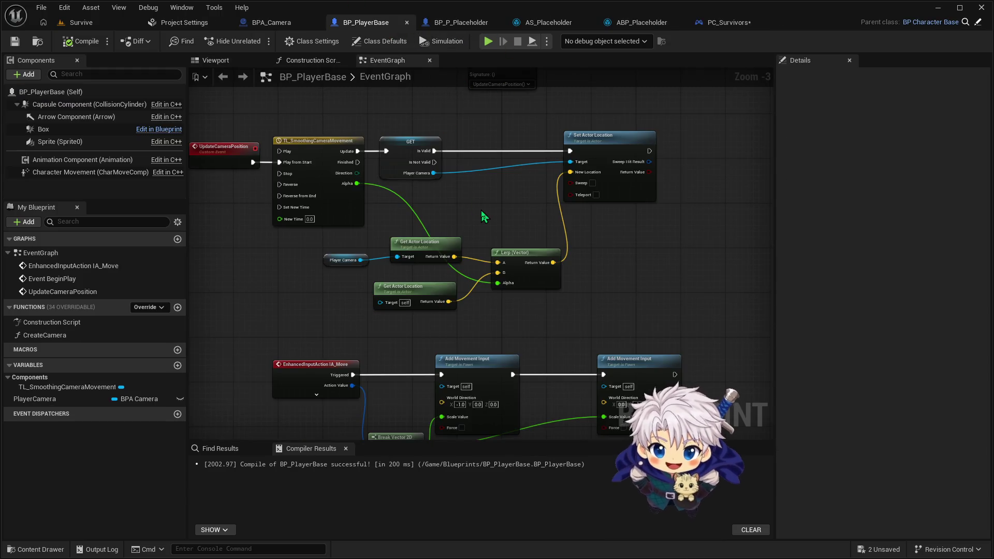
{"action": "scroll", "coordinate": [485, 217], "scroll_direction": "down", "scroll_amount": 2}
{"action": "left_click", "coordinate": [455, 26]}
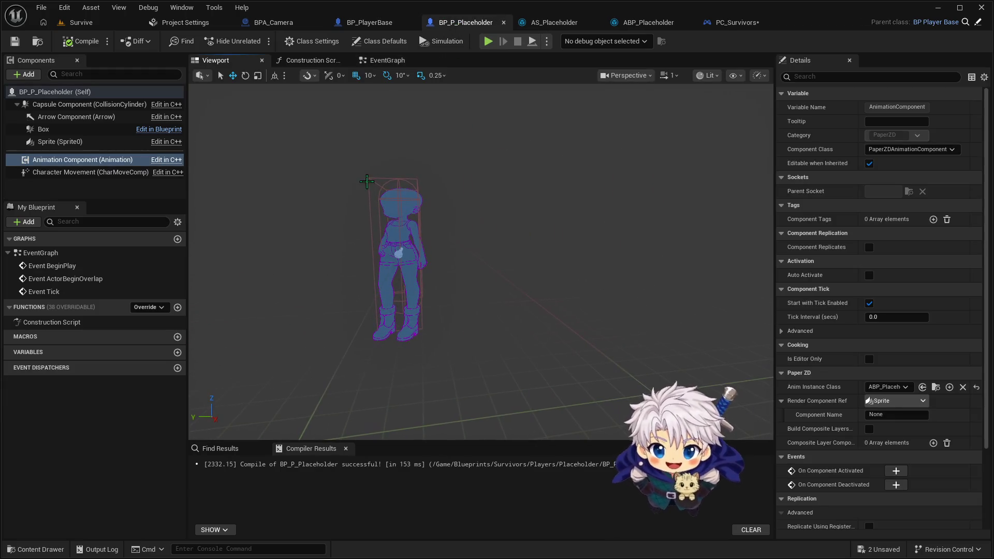
{"action": "left_click", "coordinate": [369, 180]}
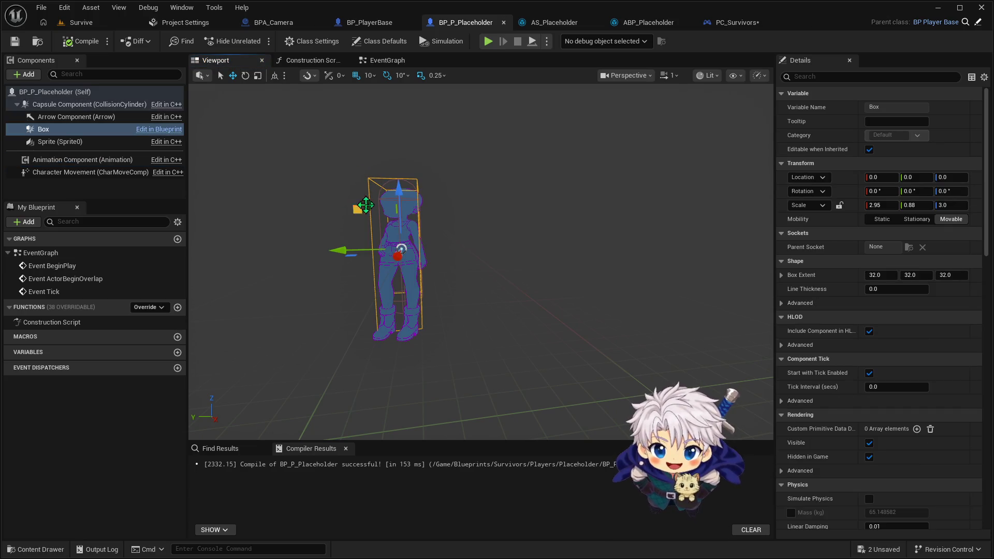
{"action": "mouse_move", "coordinate": [325, 190]}
{"action": "left_mouse_down"}
{"action": "mouse_move", "coordinate": [290, 171]}
{"action": "mouse_move", "coordinate": [450, 214]}
{"action": "left_mouse_up"}
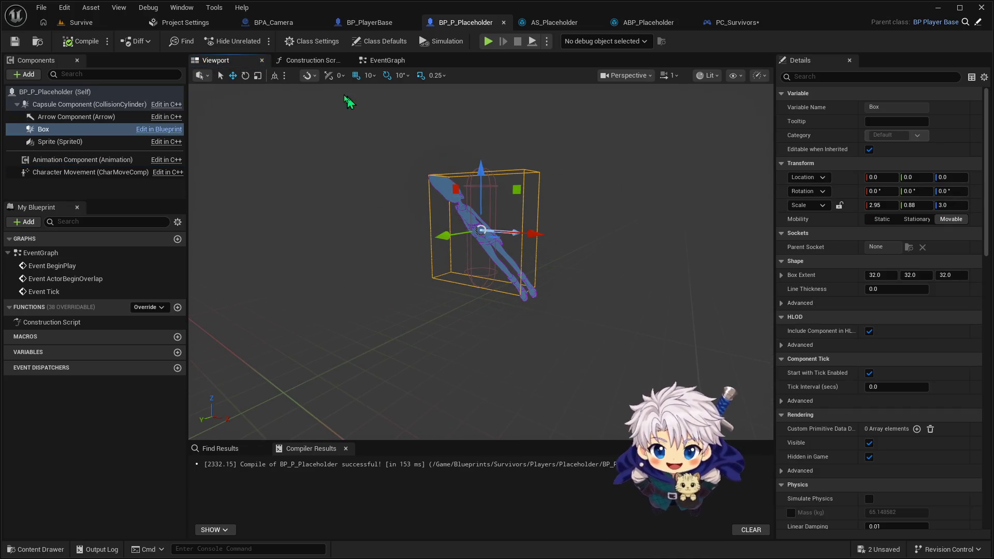
Step: Play-test the Survive level with two placeholder characters, then stop the session
{"action": "left_click", "coordinate": [104, 25]}
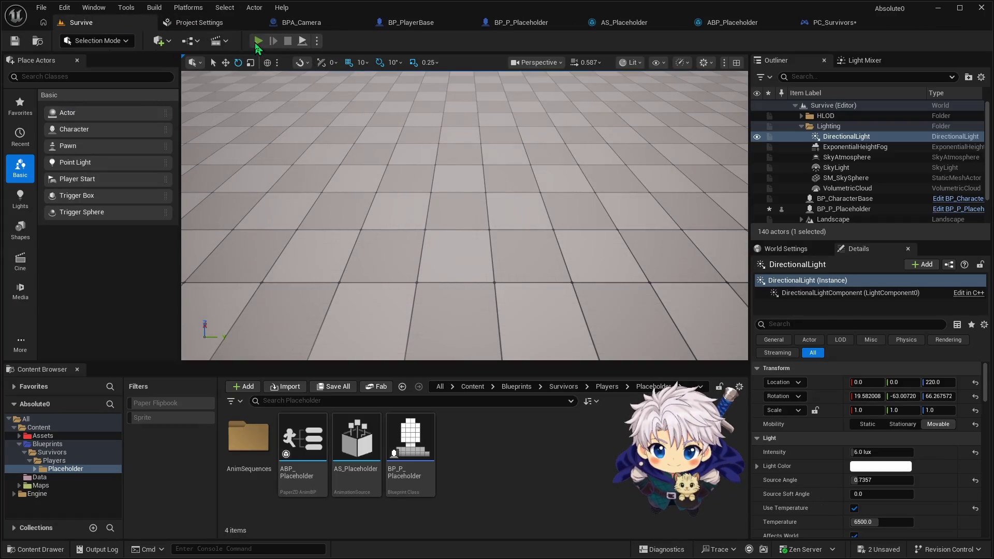
{"action": "left_click", "coordinate": [258, 41]}
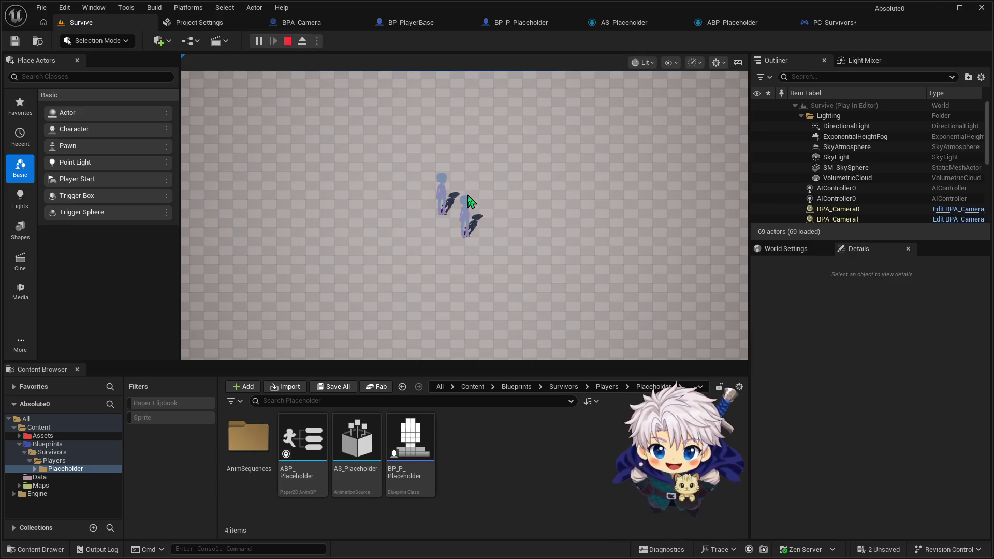
{"action": "left_click", "coordinate": [288, 40]}
Step: Set BPA_Camera's SpringArm Target Arm Length to 250 and compile
{"action": "left_click", "coordinate": [296, 22]}
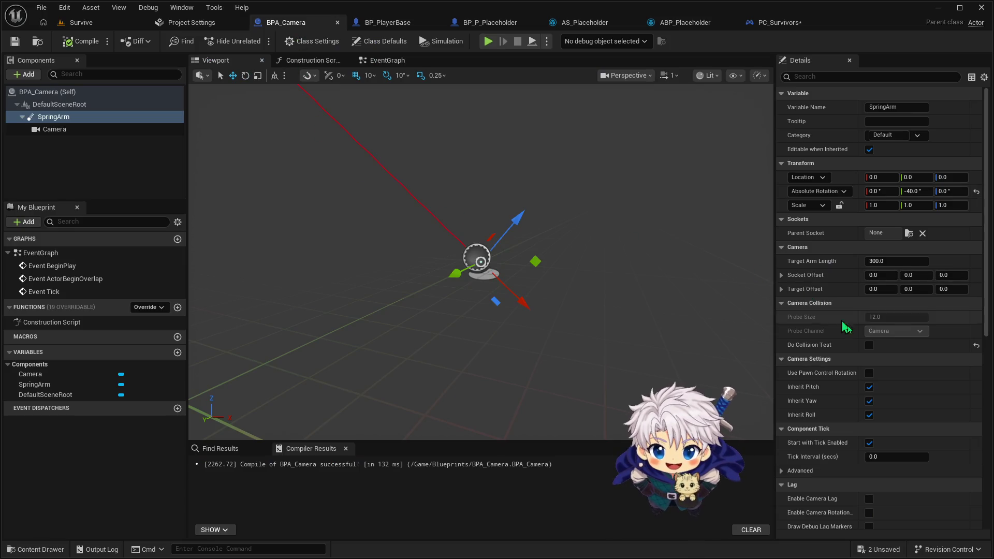
{"action": "left_click", "coordinate": [889, 262]}
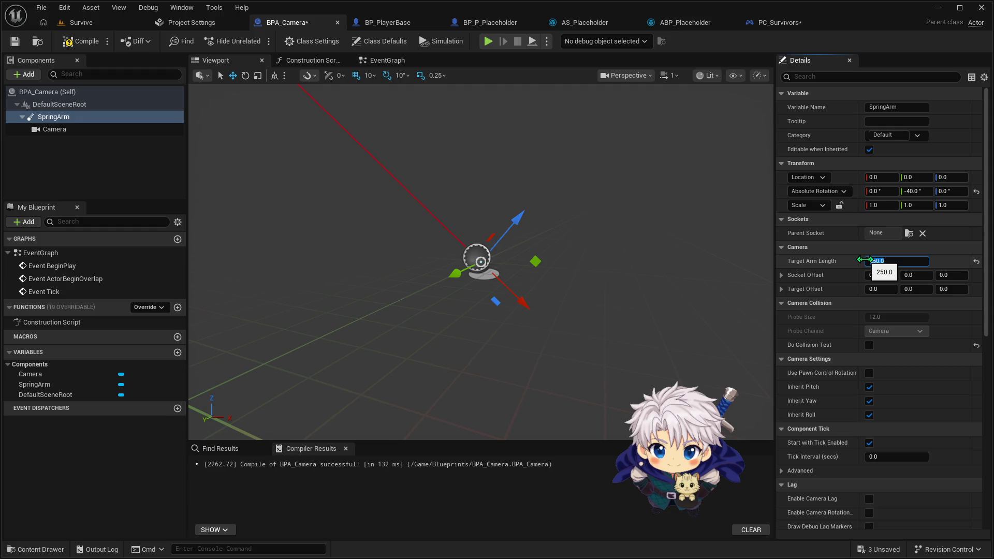
{"action": "left_click", "coordinate": [77, 42]}
Step: Play-test the Survive level again with the shorter camera arm, then stop
{"action": "left_click", "coordinate": [80, 23]}
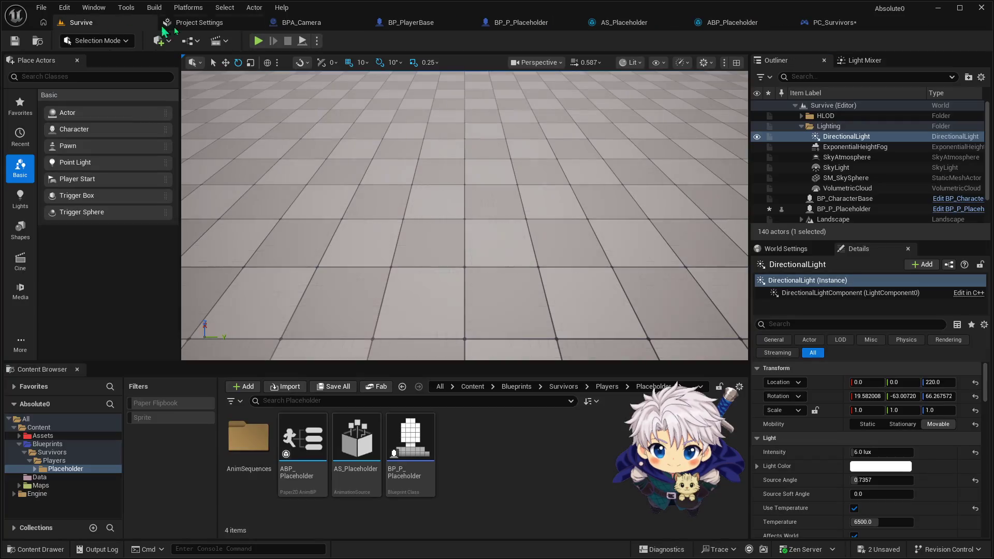
{"action": "left_click", "coordinate": [256, 43]}
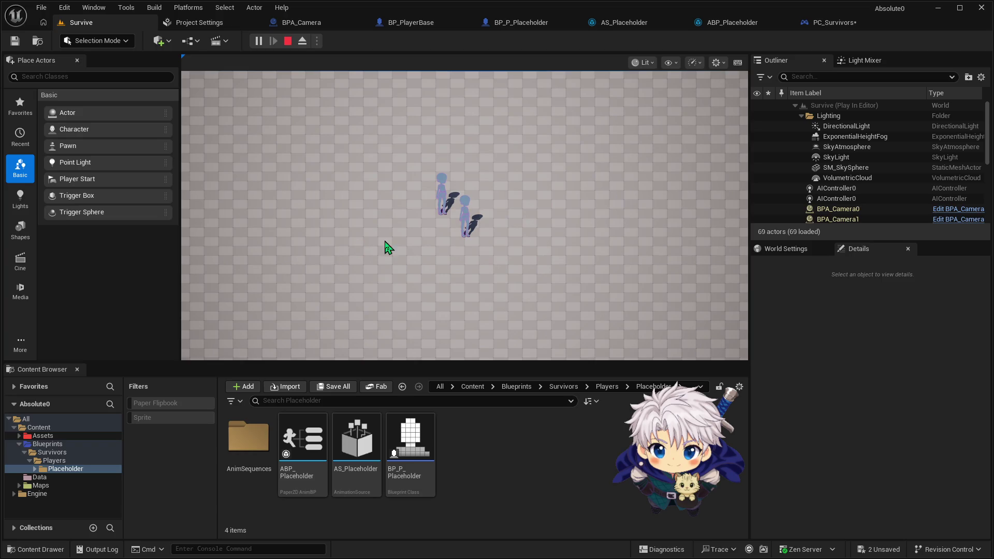
{"action": "left_click", "coordinate": [490, 230]}
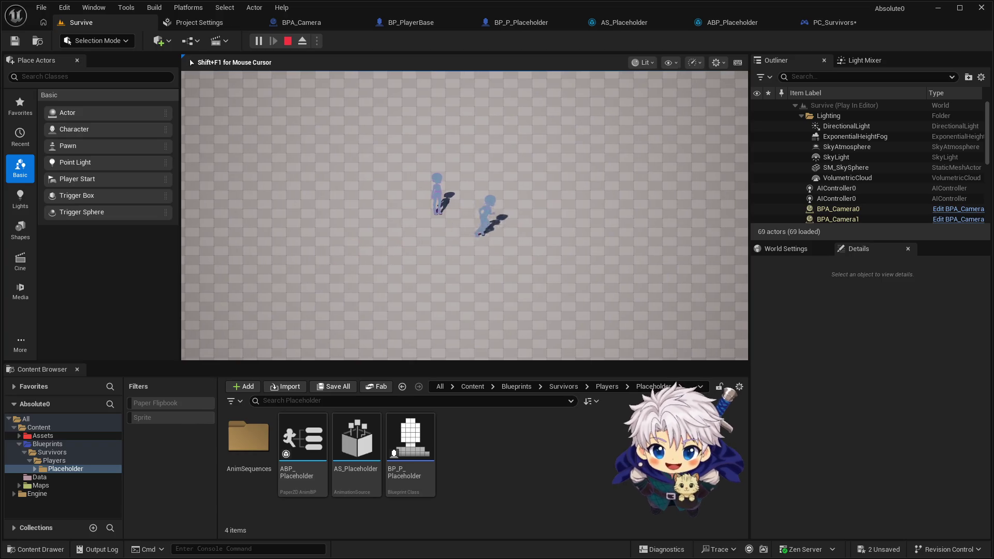
{"action": "key", "text": "Escape"}
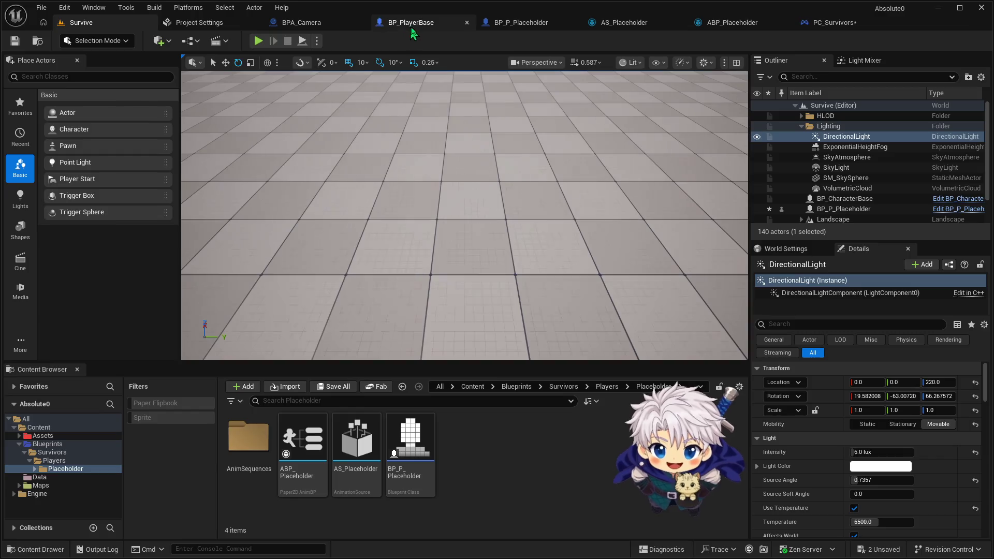
Step: Look over BP_PlayerBase's BeginPlay and IA_Move nodes, then BP_P_Placeholder and AS_Placeholder
{"action": "left_click", "coordinate": [406, 22]}
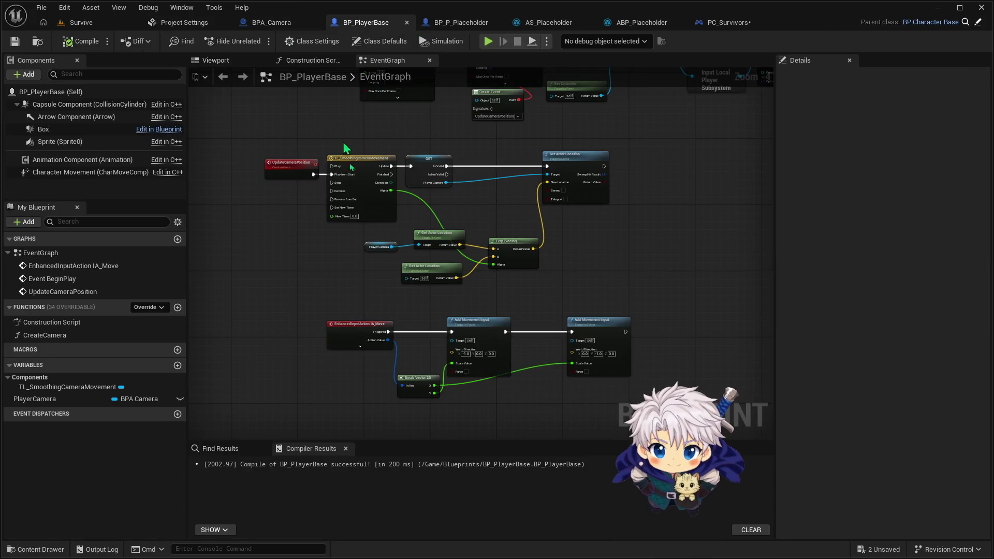
{"action": "left_click_drag", "start_coordinate": [344, 275], "coordinate": [351, 336]}
{"action": "left_click_drag", "start_coordinate": [430, 199], "coordinate": [417, 109]}
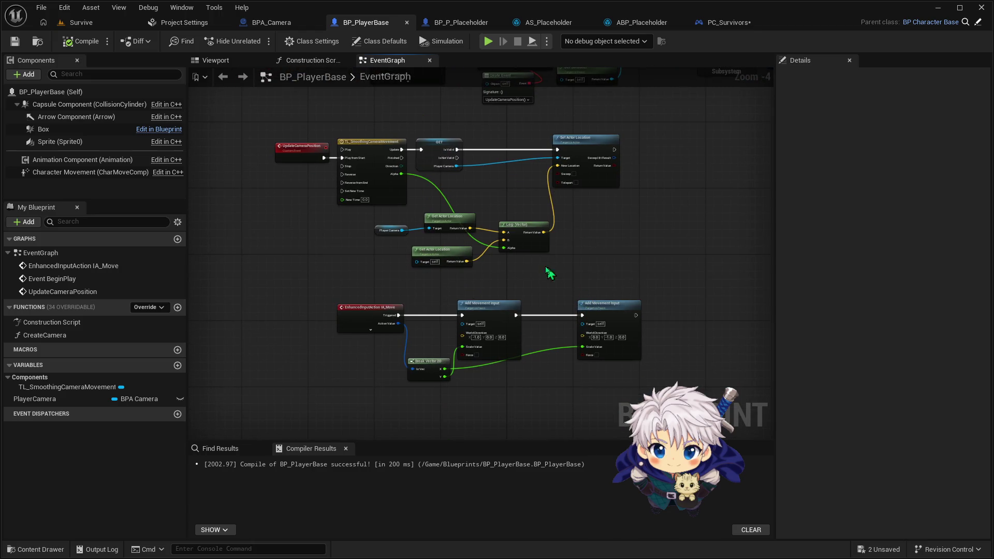
{"action": "left_click_drag", "start_coordinate": [553, 275], "coordinate": [548, 358]}
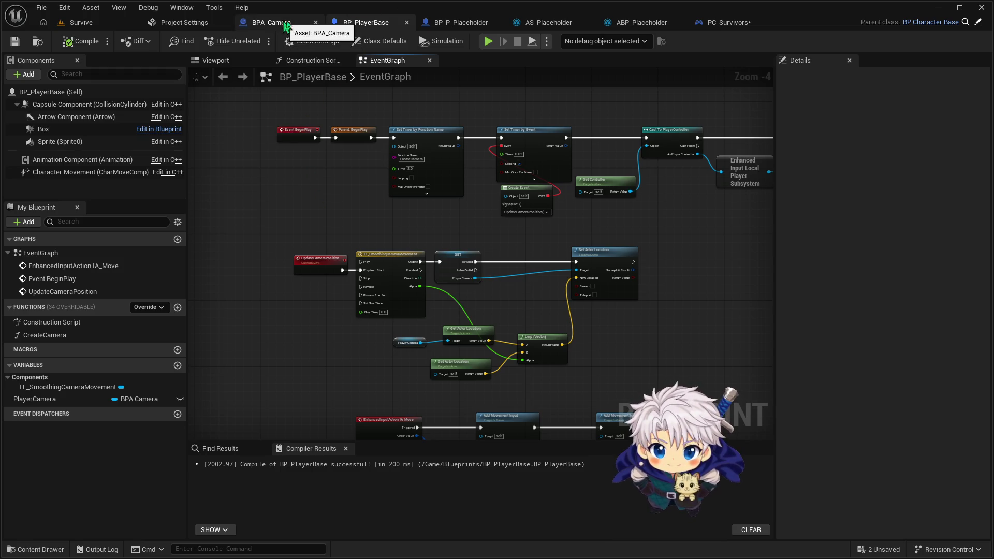
{"action": "left_click", "coordinate": [459, 23]}
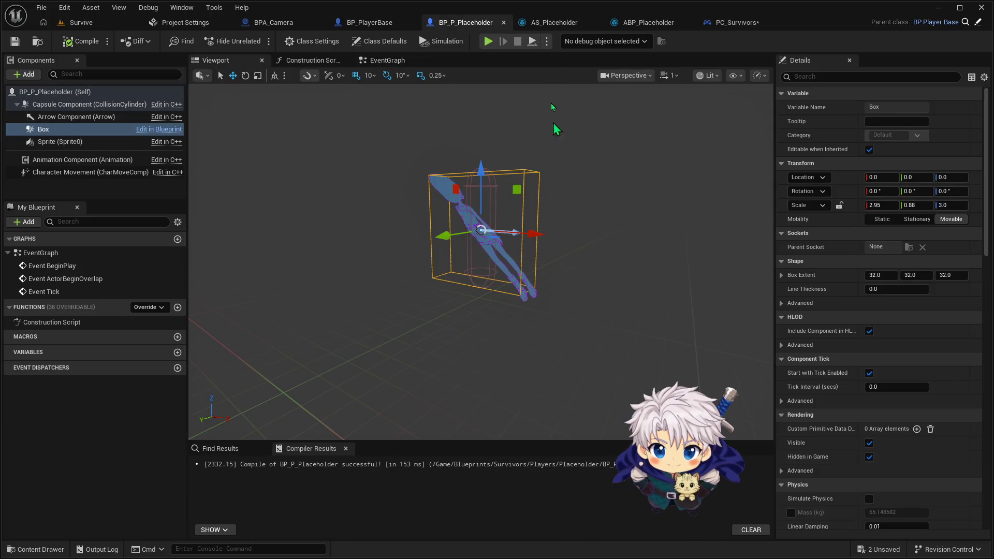
{"action": "left_click", "coordinate": [557, 22]}
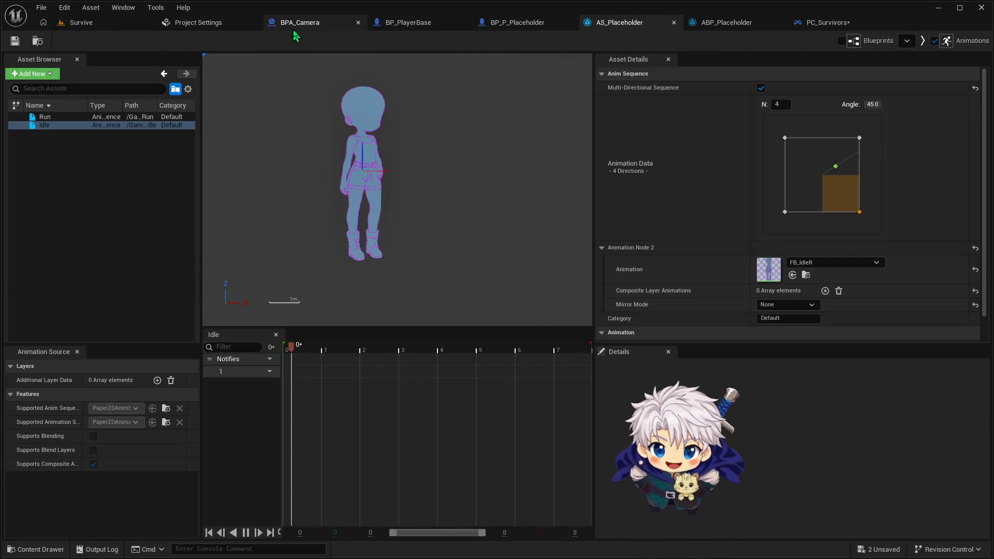
Step: Close the Project Settings and PC_Survivors editor tabs
{"action": "left_click", "coordinate": [207, 24]}
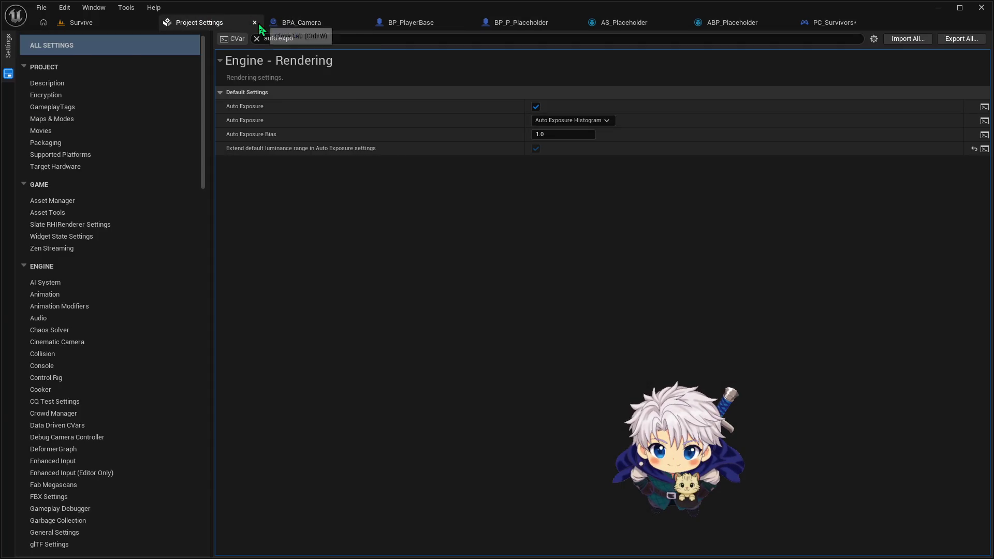
{"action": "left_click", "coordinate": [254, 23]}
{"action": "left_click", "coordinate": [294, 26]}
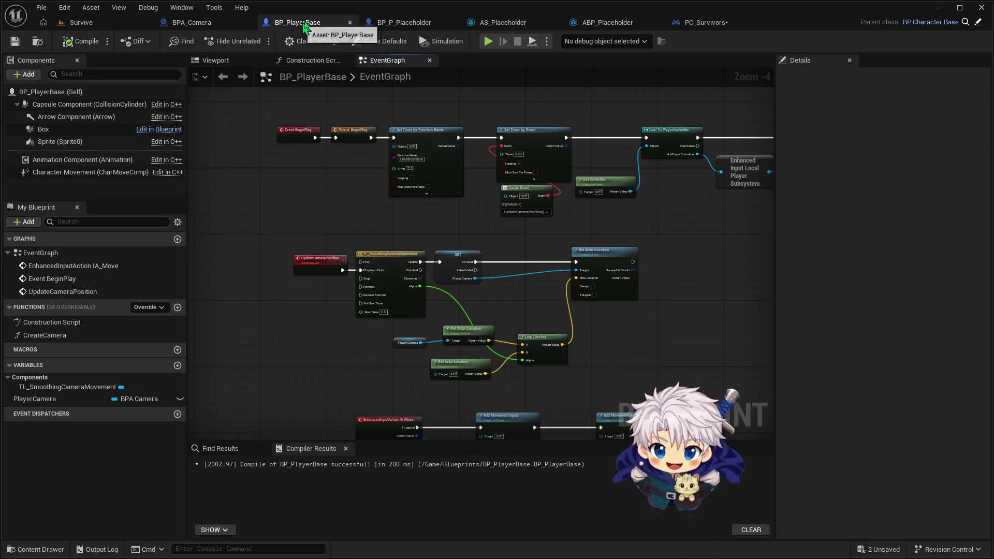
{"action": "right_click", "coordinate": [306, 26]}
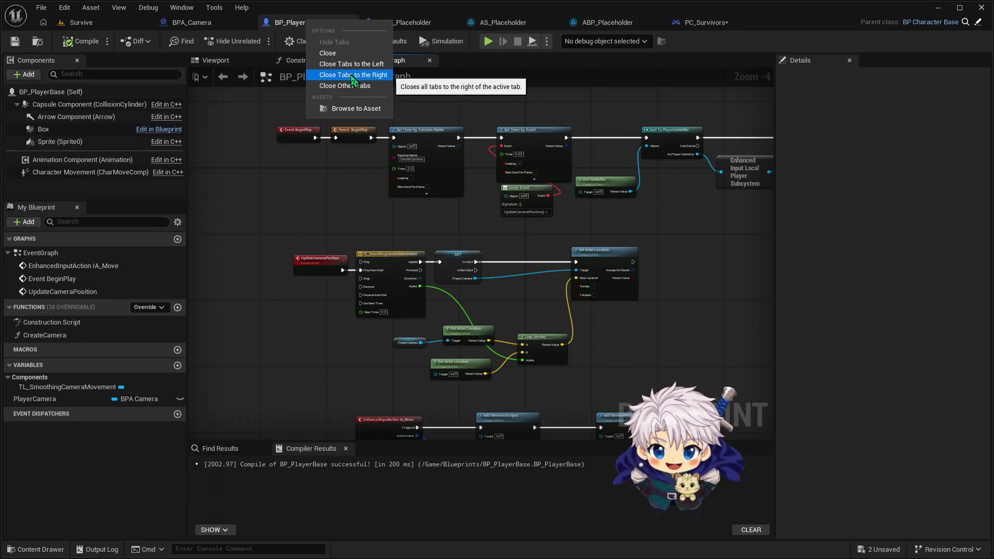
{"action": "left_click", "coordinate": [619, 22]}
{"action": "left_click", "coordinate": [693, 26]}
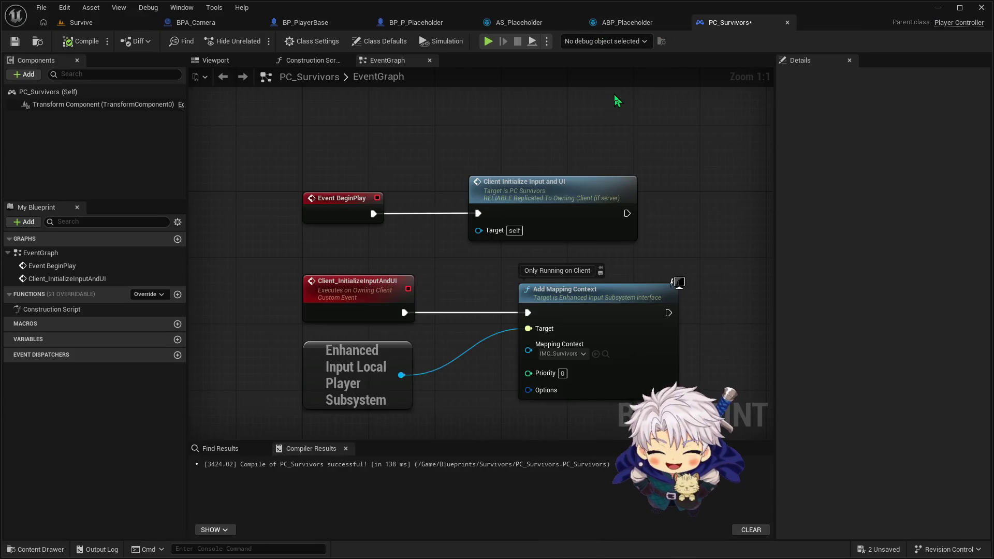
{"action": "left_click", "coordinate": [787, 22]}
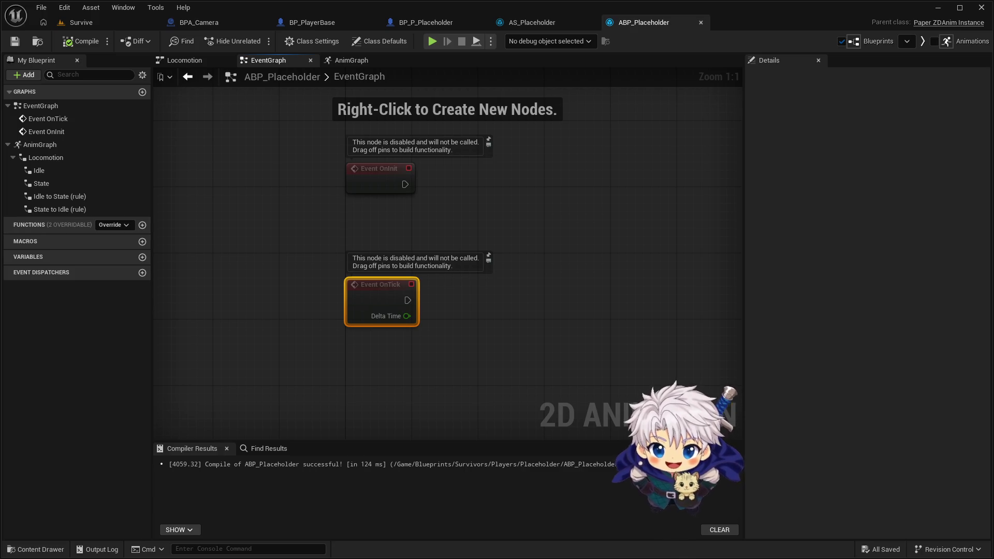
Step: Add a Get Owning Actor node to ABP_Placeholder's EventGraph
{"action": "right_click", "coordinate": [389, 222]}
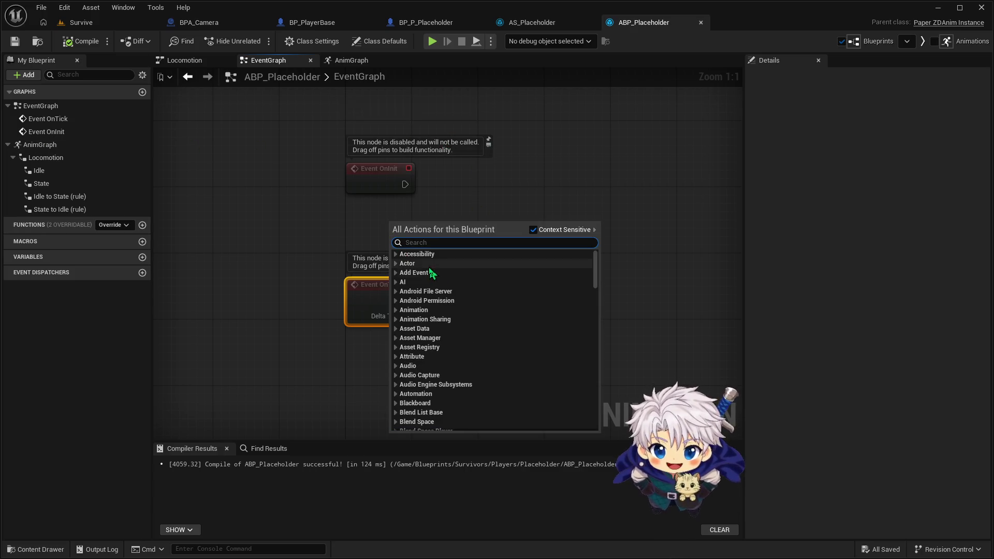
{"action": "type", "text": "get owning"}
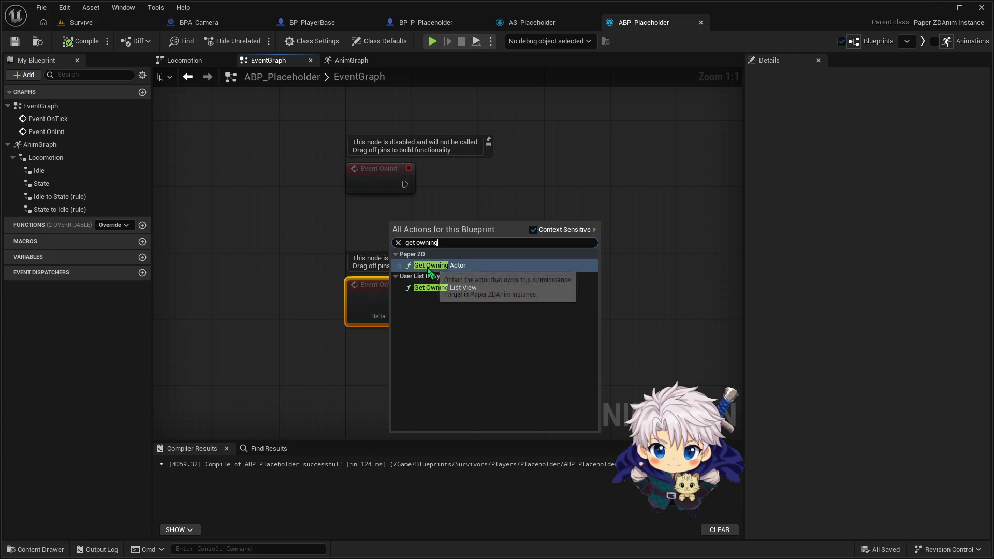
{"action": "left_click", "coordinate": [429, 271]}
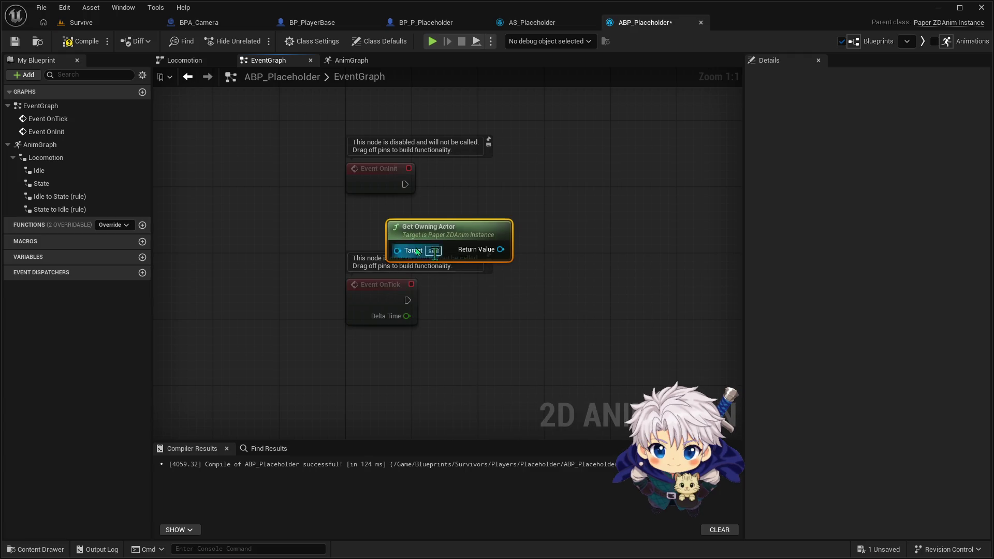
{"action": "mouse_move", "coordinate": [436, 237]}
{"action": "left_mouse_down"}
{"action": "mouse_move", "coordinate": [364, 224]}
{"action": "mouse_move", "coordinate": [347, 234]}
{"action": "left_mouse_up"}
Step: Feed Get Owning Actor into a Cast To BP_CharacterBase driven by Event OnInit
{"action": "left_click_drag", "start_coordinate": [409, 241], "coordinate": [480, 185]}
{"action": "type", "text": "cast"}
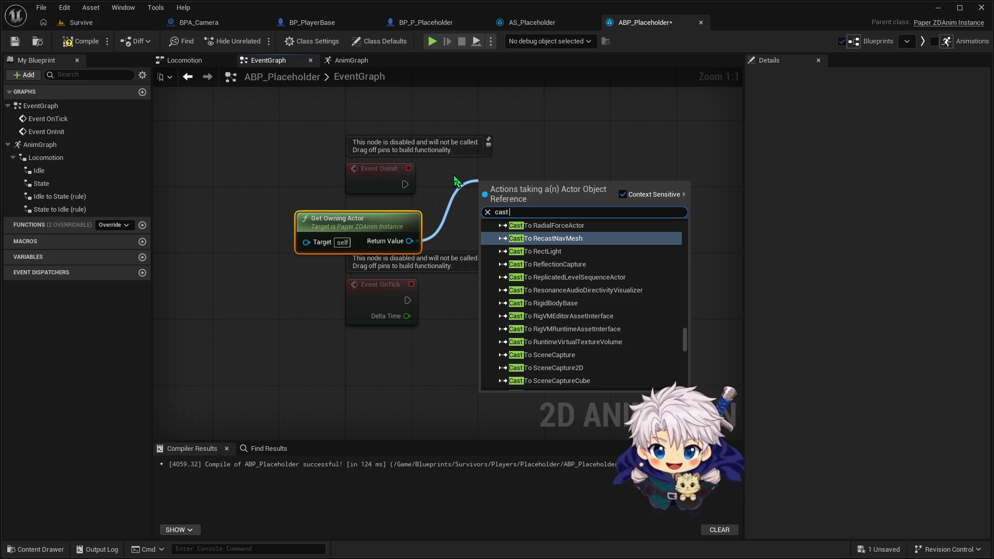
{"action": "type", "text": "to BP"}
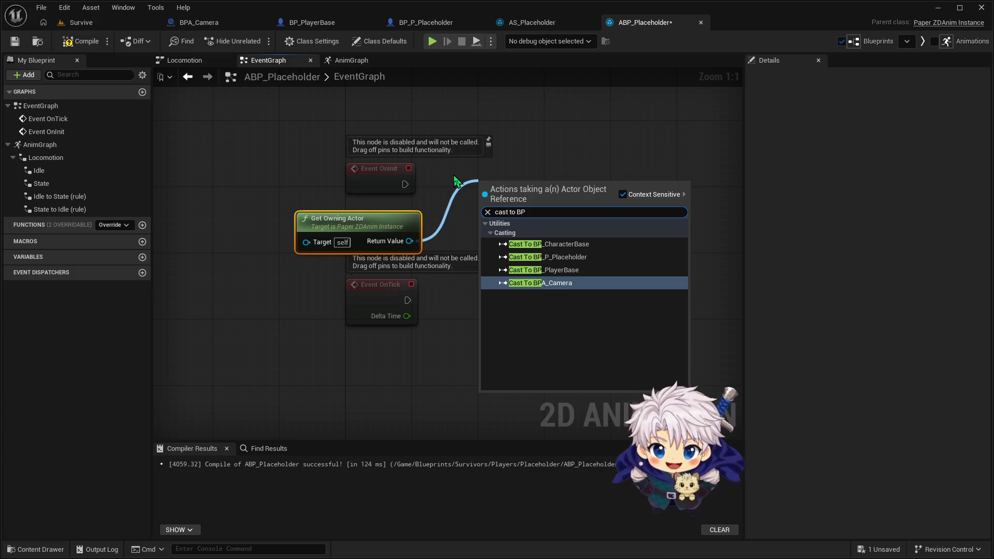
{"action": "left_click", "coordinate": [559, 241]}
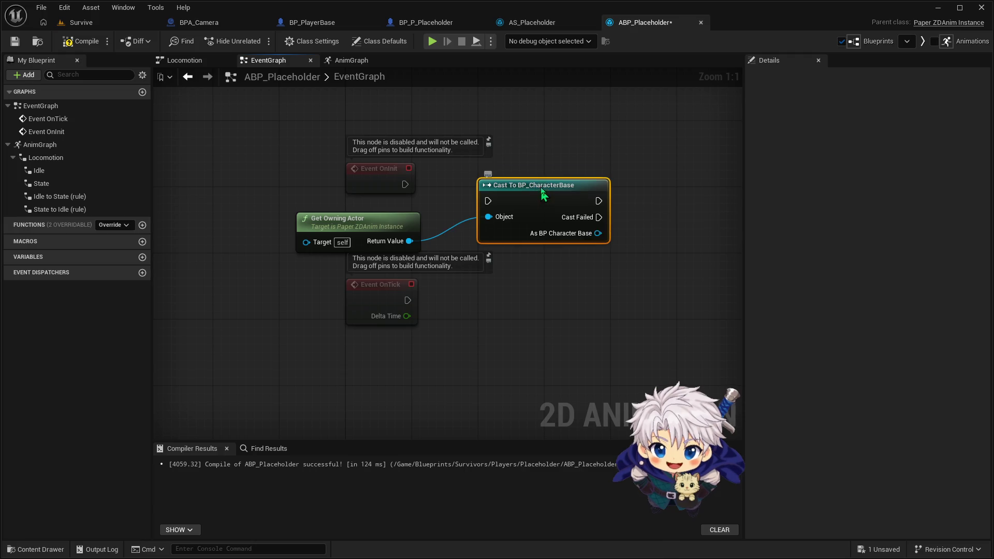
{"action": "left_click_drag", "start_coordinate": [542, 197], "coordinate": [535, 180]}
{"action": "mouse_move", "coordinate": [405, 184]}
{"action": "left_mouse_down"}
{"action": "mouse_move", "coordinate": [466, 195]}
{"action": "mouse_move", "coordinate": [480, 184]}
{"action": "left_mouse_up"}
{"action": "left_click_drag", "start_coordinate": [537, 269], "coordinate": [379, 271]}
{"action": "left_click_drag", "start_coordinate": [436, 225], "coordinate": [508, 195]}
{"action": "left_click", "coordinate": [425, 268]}
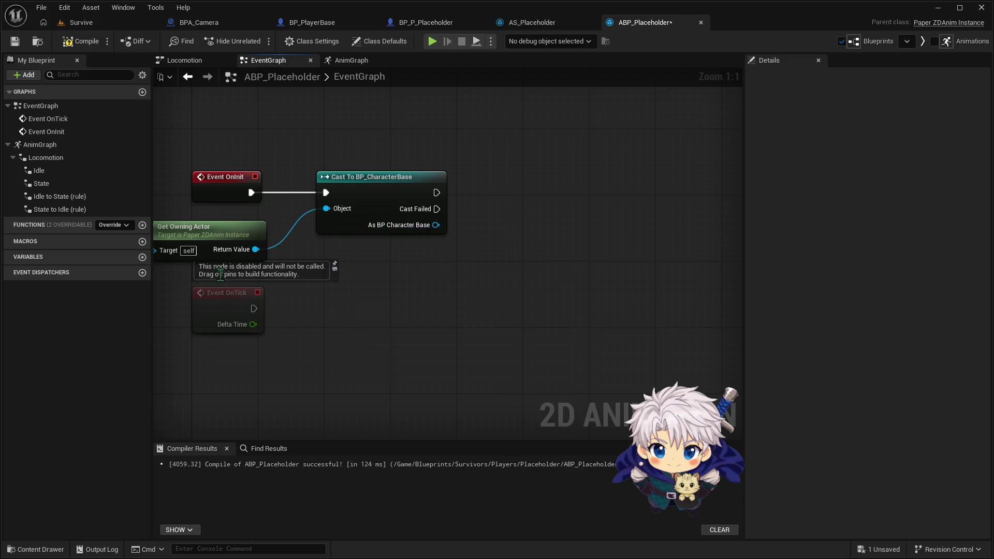
Step: Add two new variables named Speed and Velocity
{"action": "left_click", "coordinate": [142, 257]}
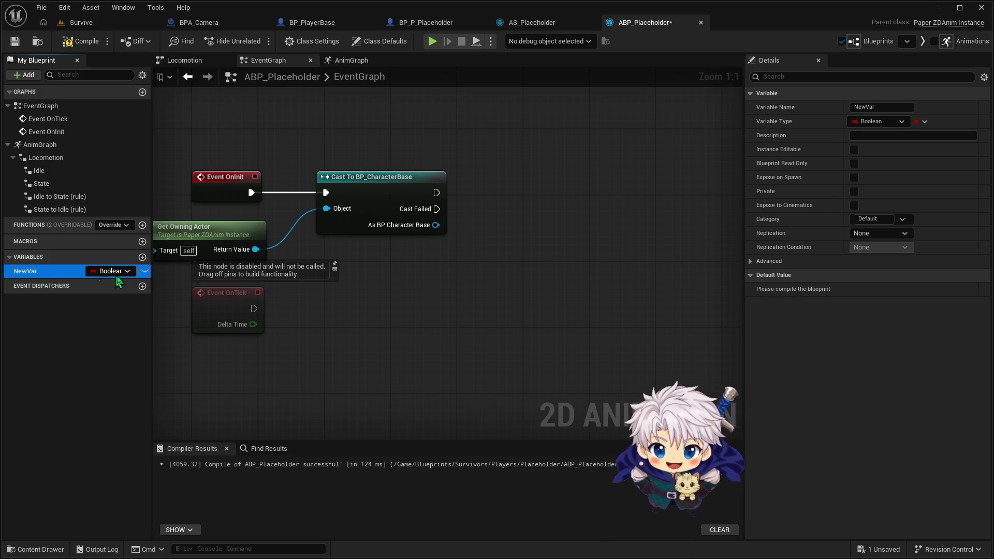
{"action": "key", "text": "BackSpace"}
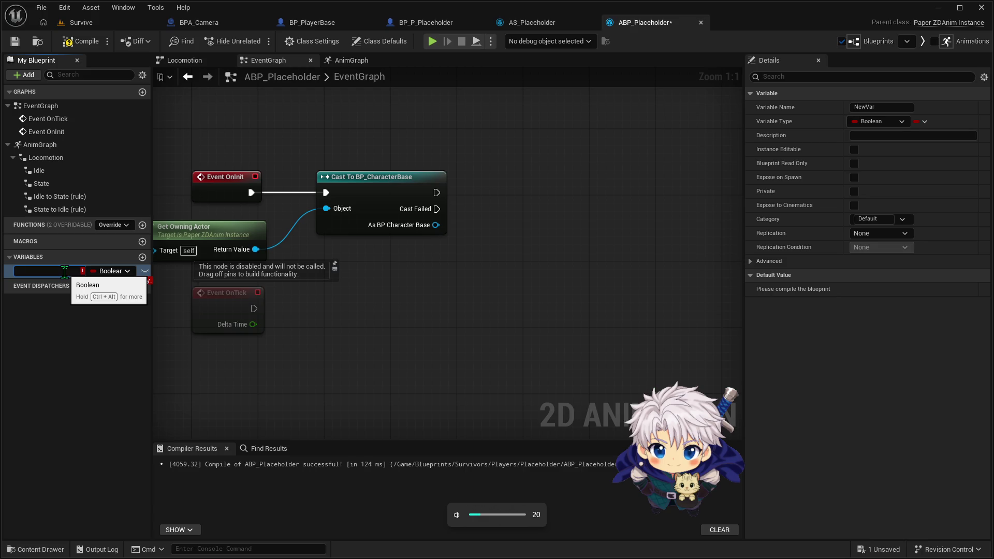
{"action": "type", "text": "Sped"}
{"action": "key", "text": "Return"}
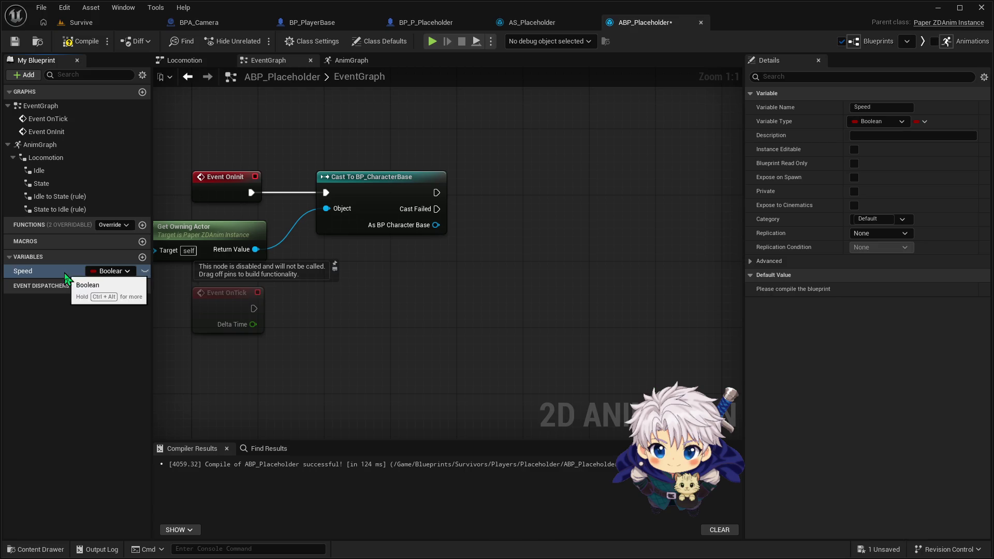
{"action": "left_click", "coordinate": [143, 257]}
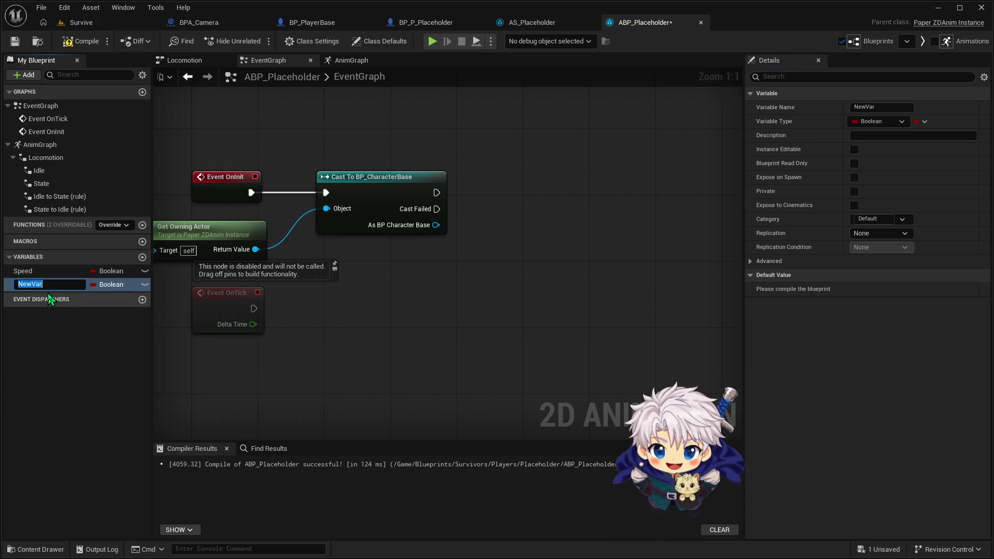
{"action": "key", "text": "BackSpace"}
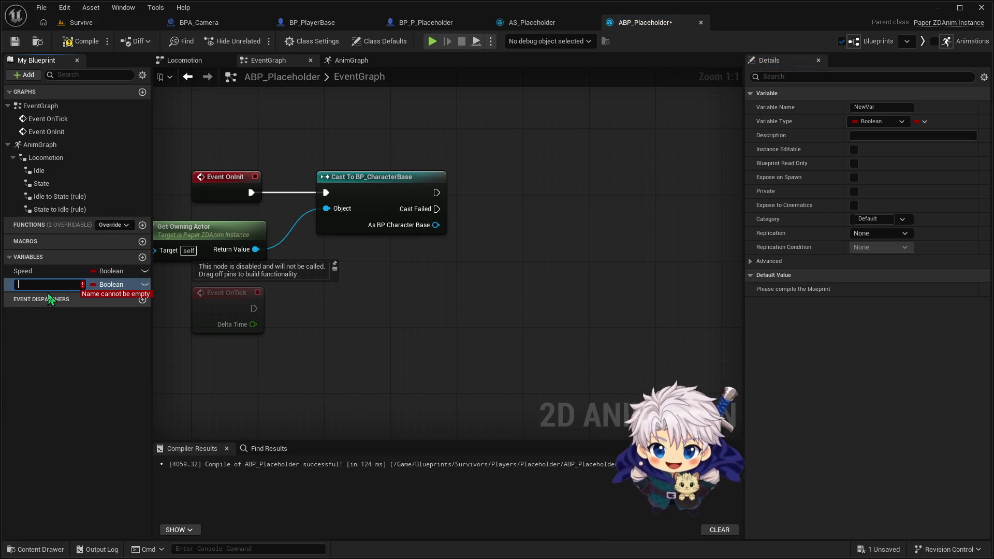
{"action": "type", "text": "Vwel"}
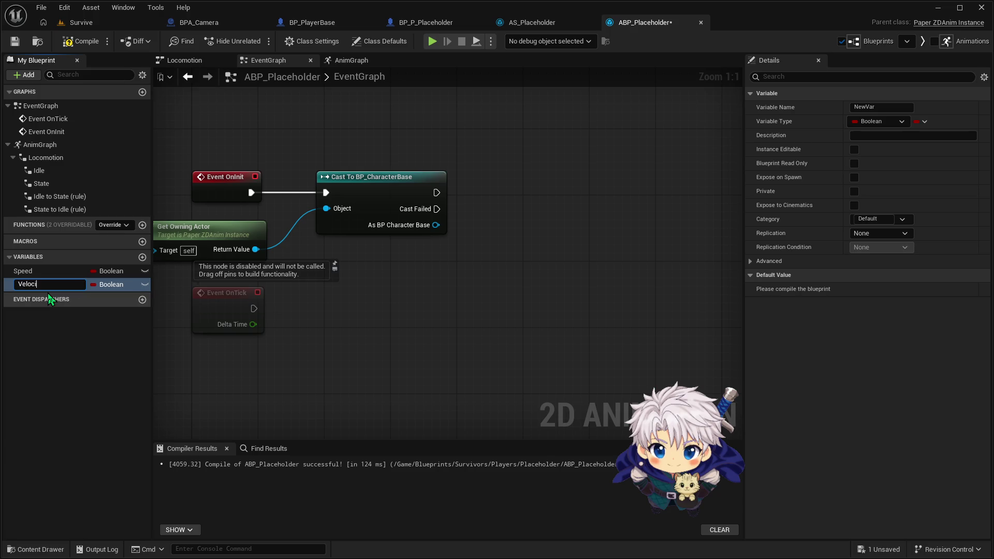
{"action": "key", "text": "Return"}
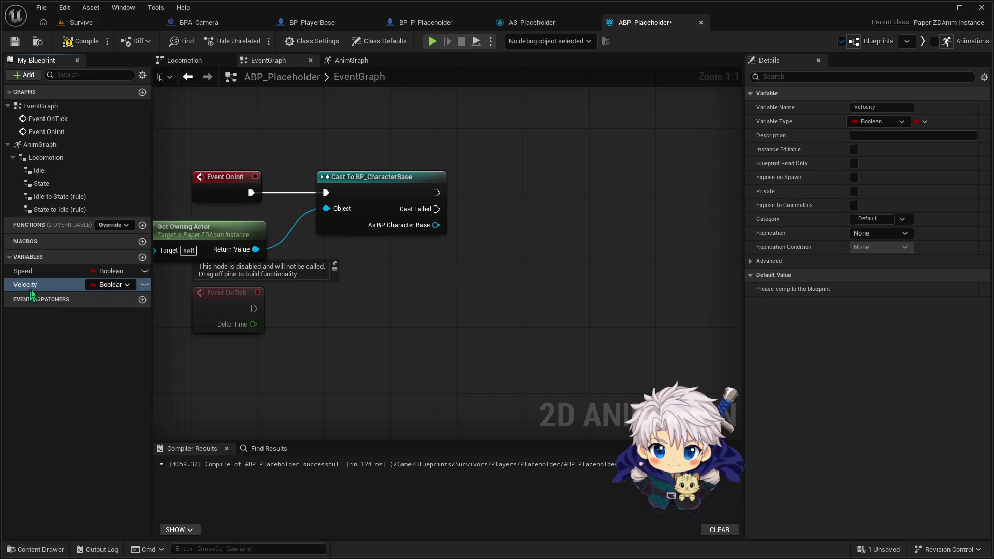
Step: Add two more variables named MovementCompRef and TDCharacterRef
{"action": "left_click", "coordinate": [142, 258]}
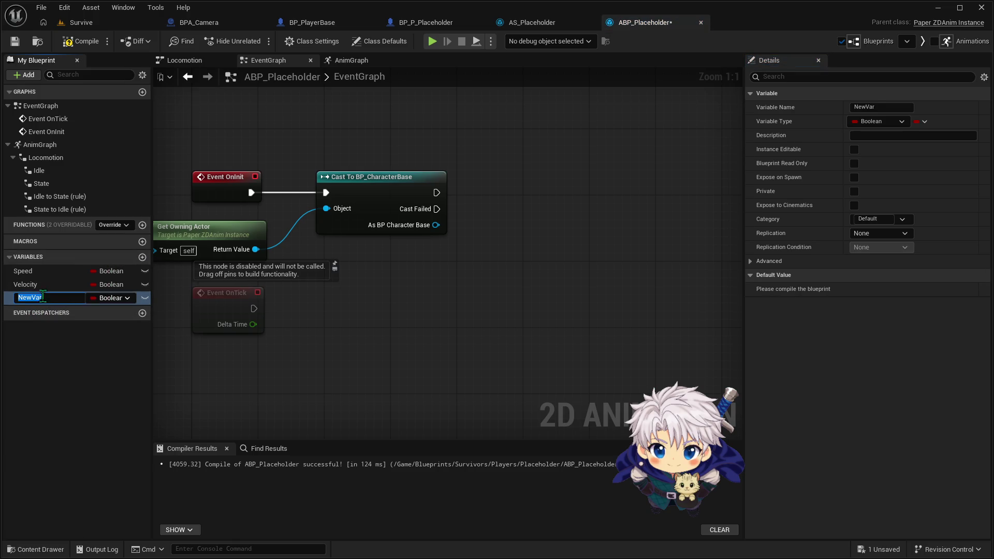
{"action": "type", "text": "MovementCompRef"}
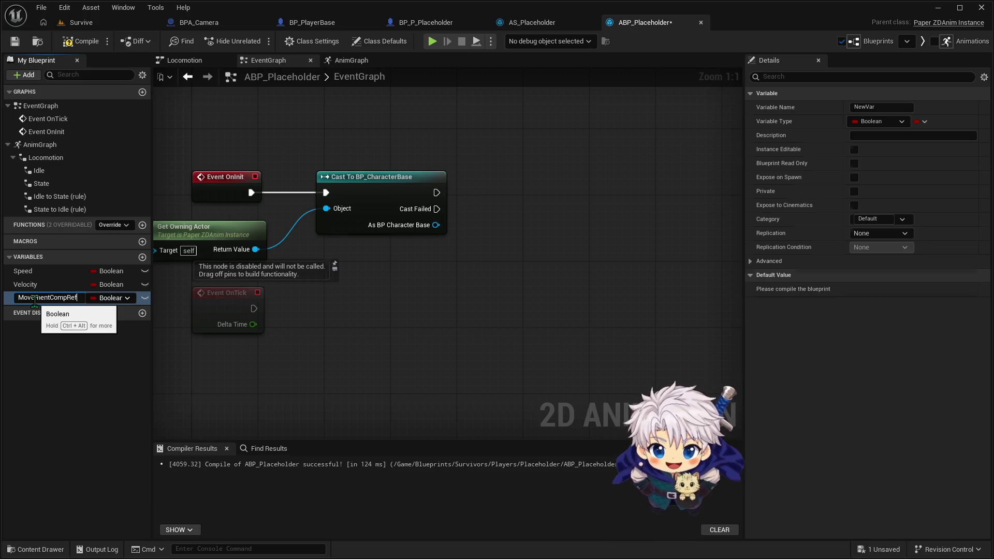
{"action": "key", "text": "Return"}
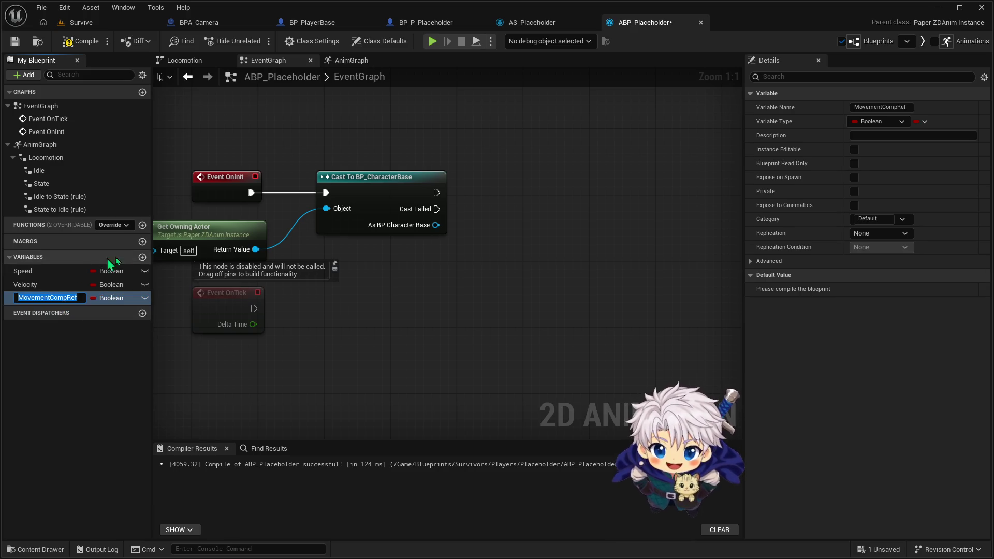
{"action": "left_click", "coordinate": [143, 257]}
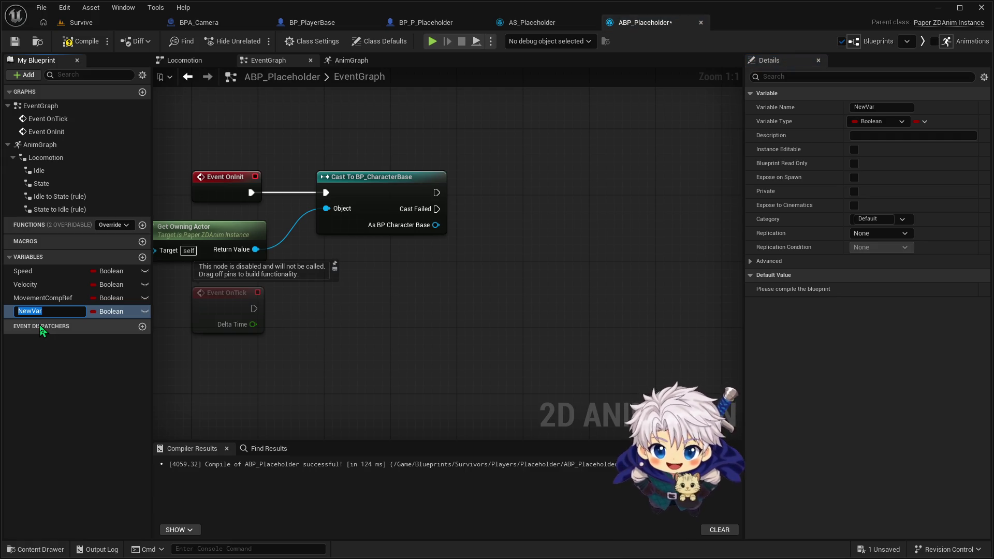
{"action": "type", "text": "CharacterR"}
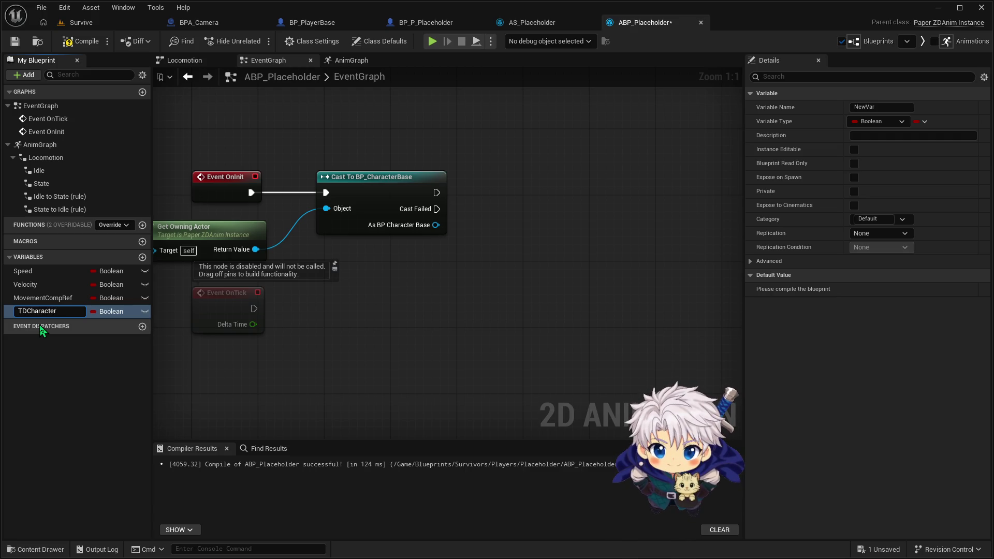
{"action": "type", "text": "ef"}
{"action": "key", "text": "Return"}
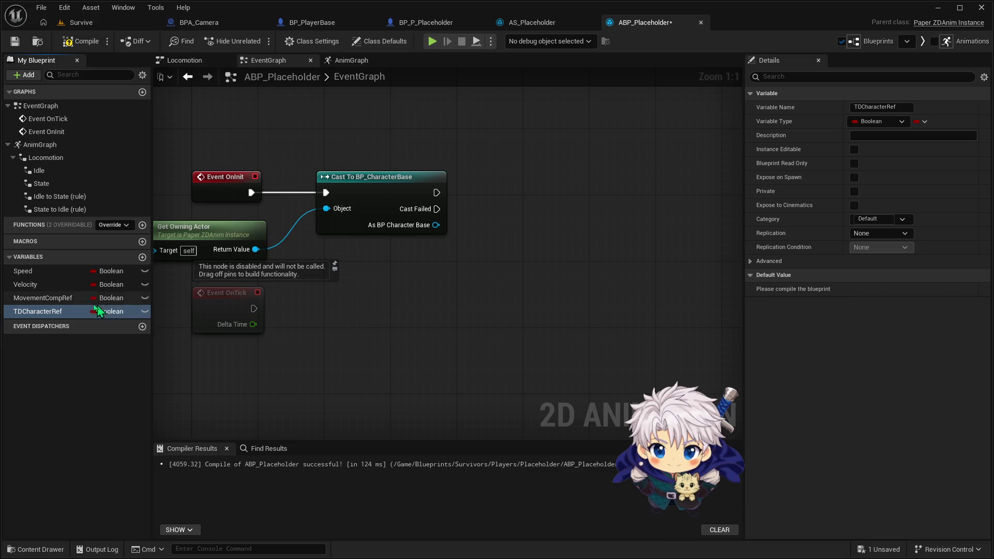
{"action": "left_click", "coordinate": [113, 299]}
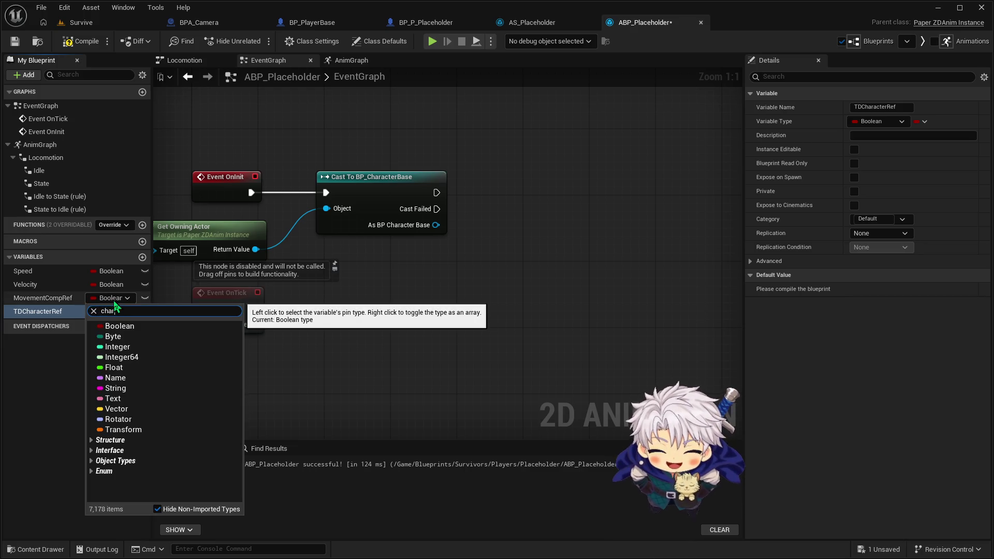
Step: Type MovementCompRef as a Character Movement Component object reference and expand the Components category
{"action": "type", "text": "character "}
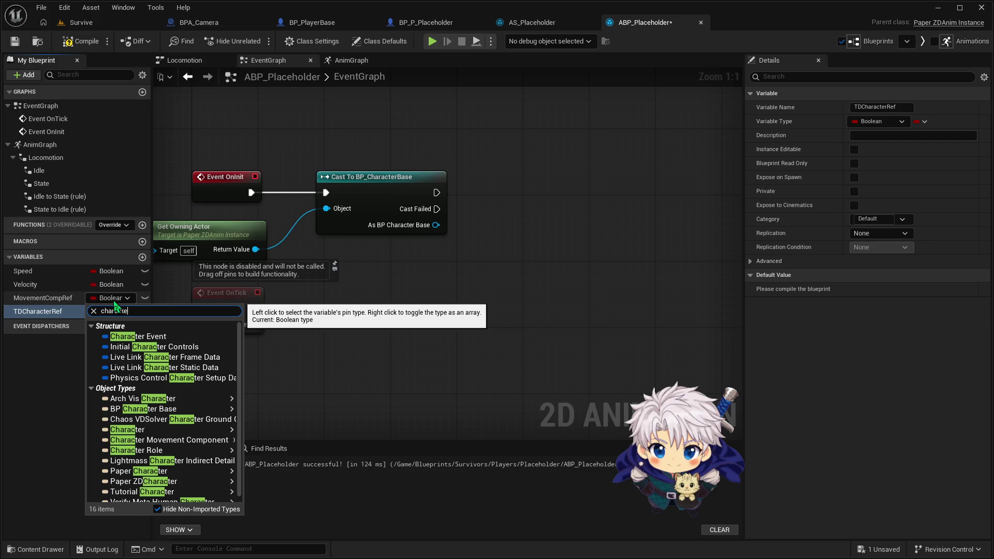
{"action": "type", "text": "mo"}
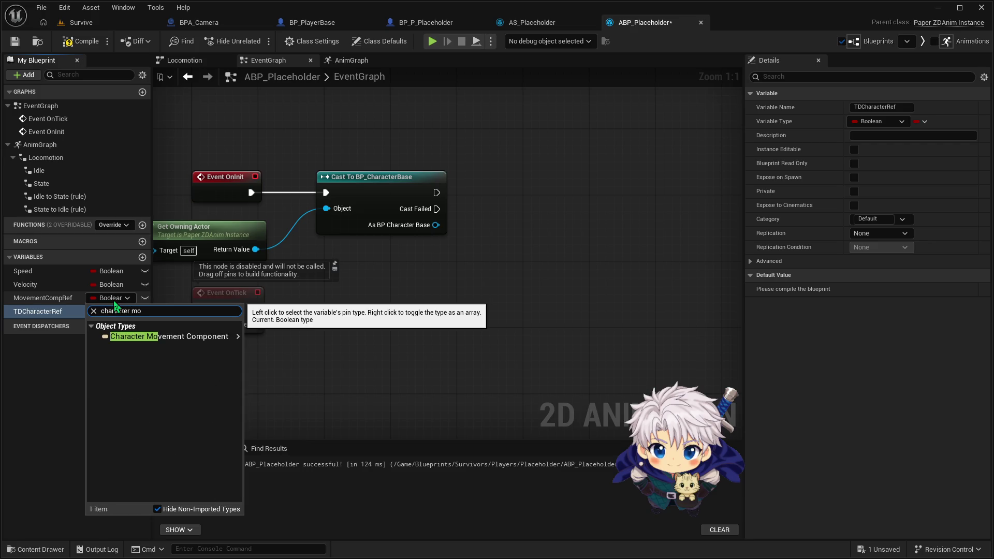
{"action": "mouse_move", "coordinate": [207, 337]}
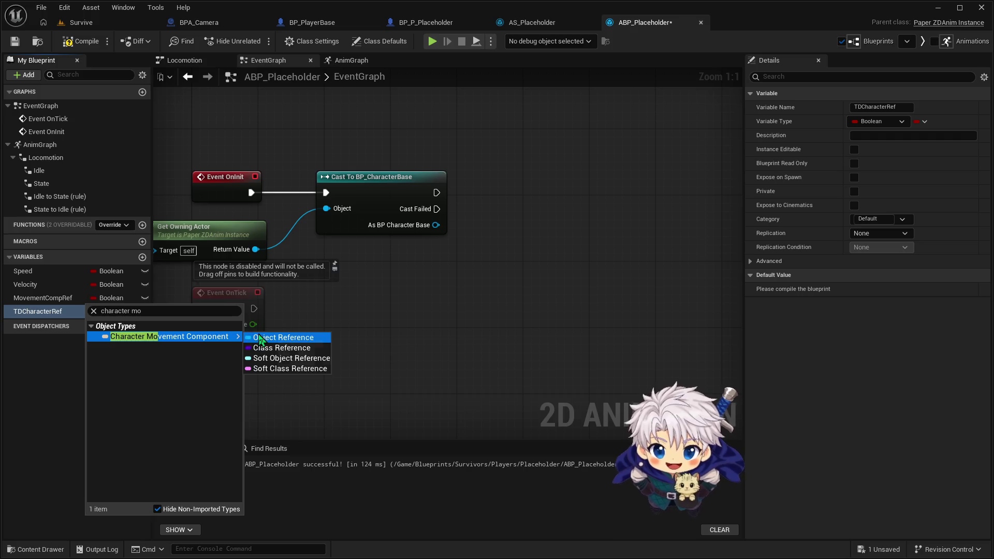
{"action": "left_click", "coordinate": [264, 337]}
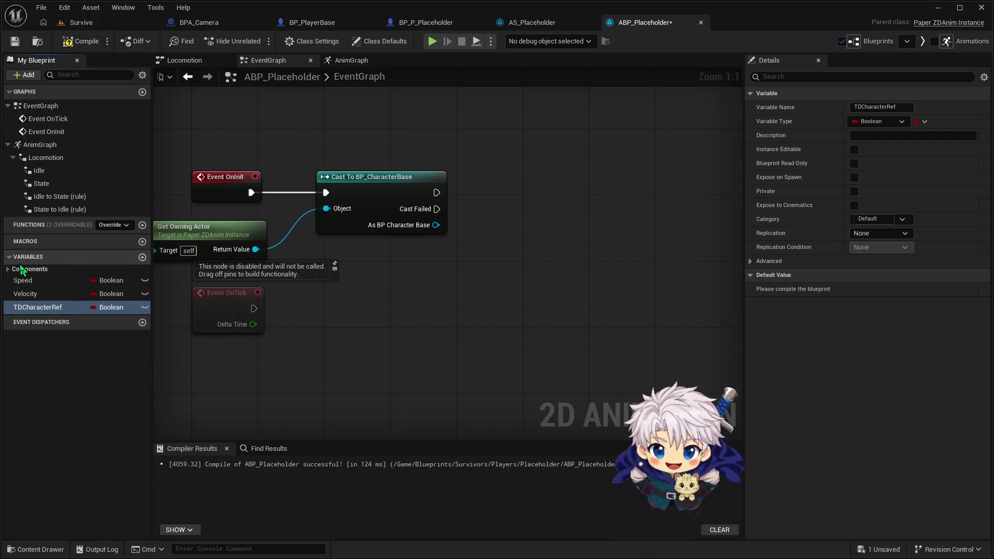
{"action": "left_click", "coordinate": [20, 270]}
{"action": "left_click", "coordinate": [8, 269]}
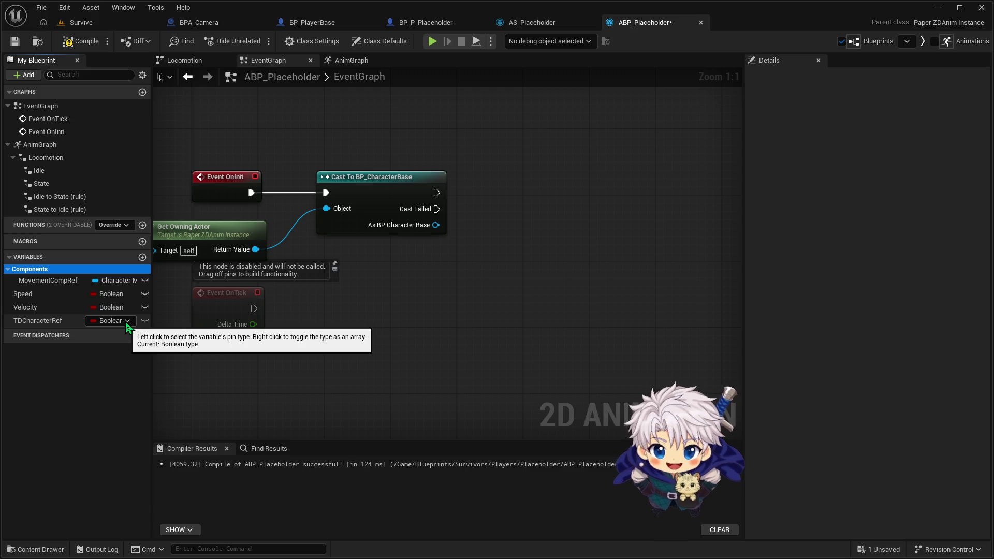
{"action": "left_click", "coordinate": [126, 321]}
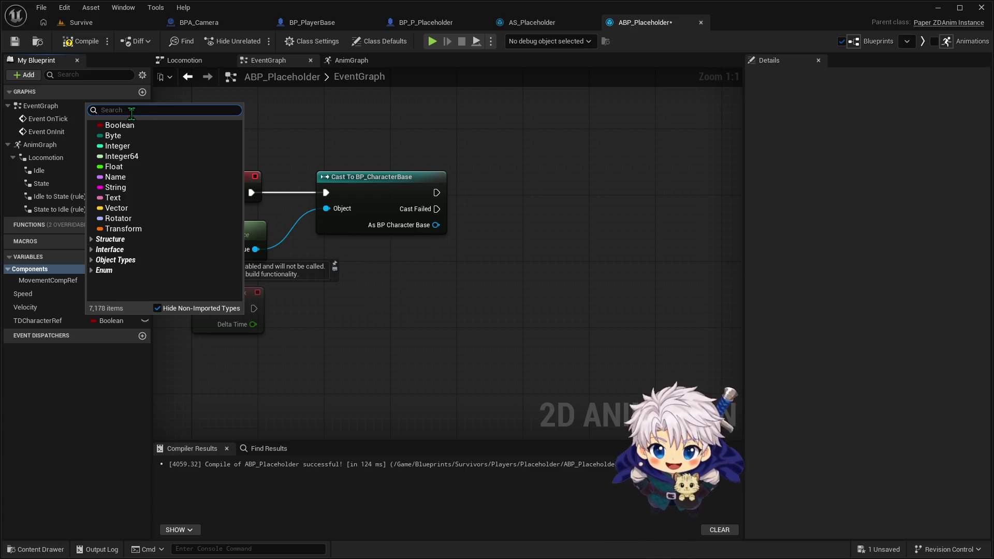
Step: Search the type list for BP_Cha and make TDCharacterRef a BP Character Base object reference
{"action": "type", "text": "BP"}
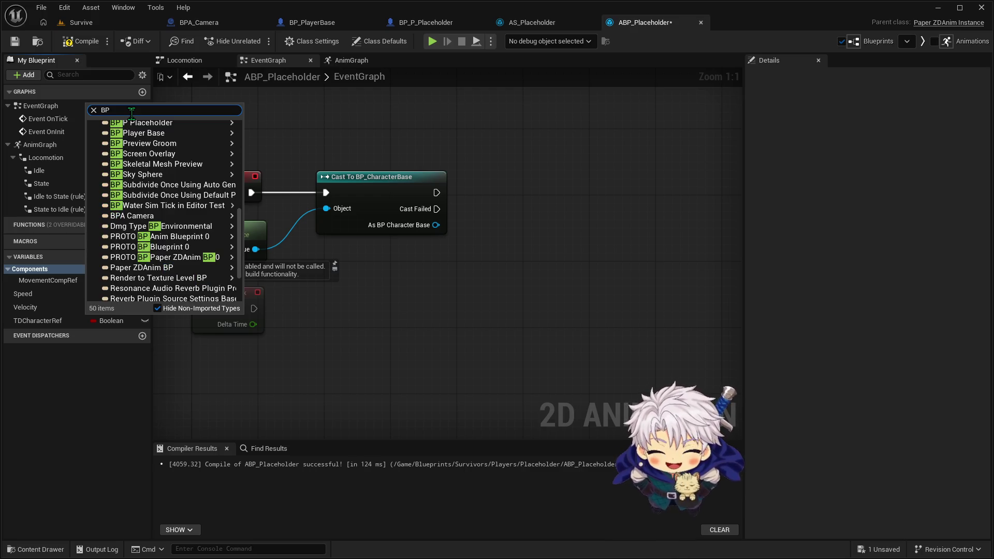
{"action": "type", "text": " zd"}
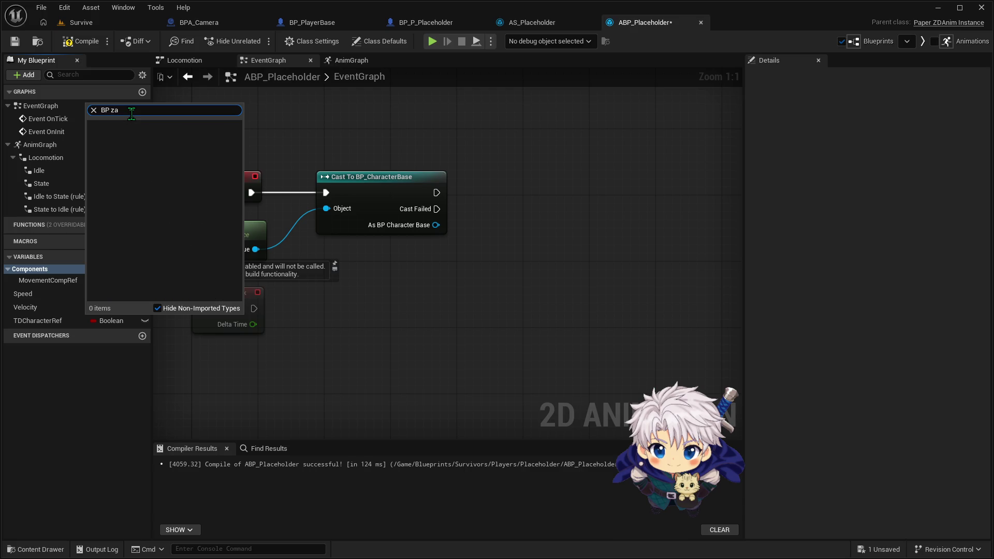
{"action": "key", "text": "BackSpace"}
{"action": "key", "text": "BackSpace"}
{"action": "key", "text": "BackSpace"}
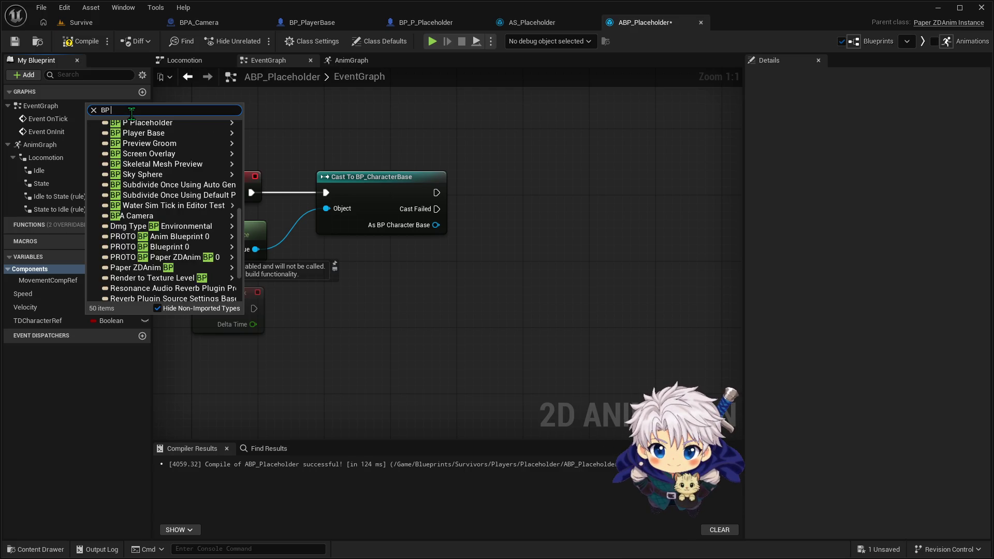
{"action": "key", "text": "BackSpace"}
{"action": "key", "text": "BackSpace"}
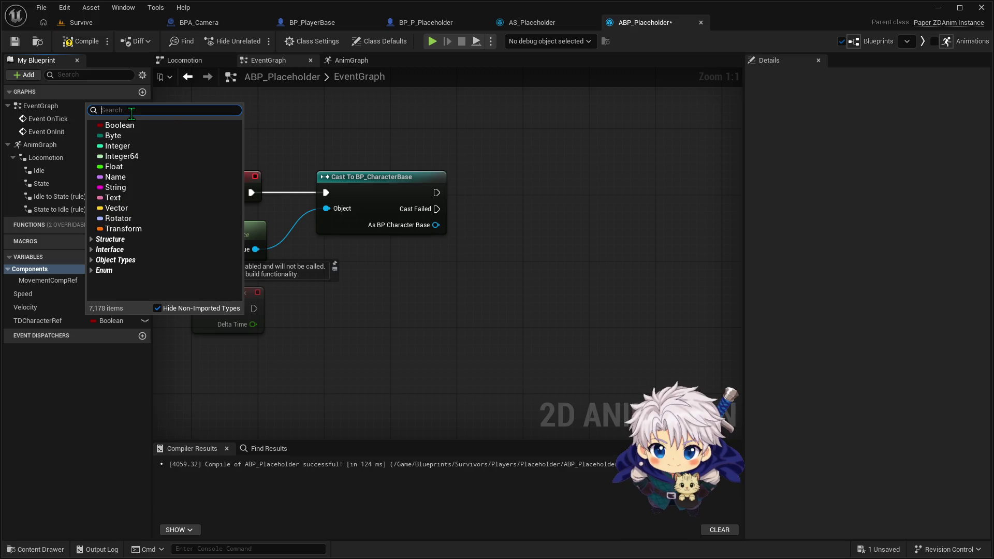
{"action": "type", "text": "Char"}
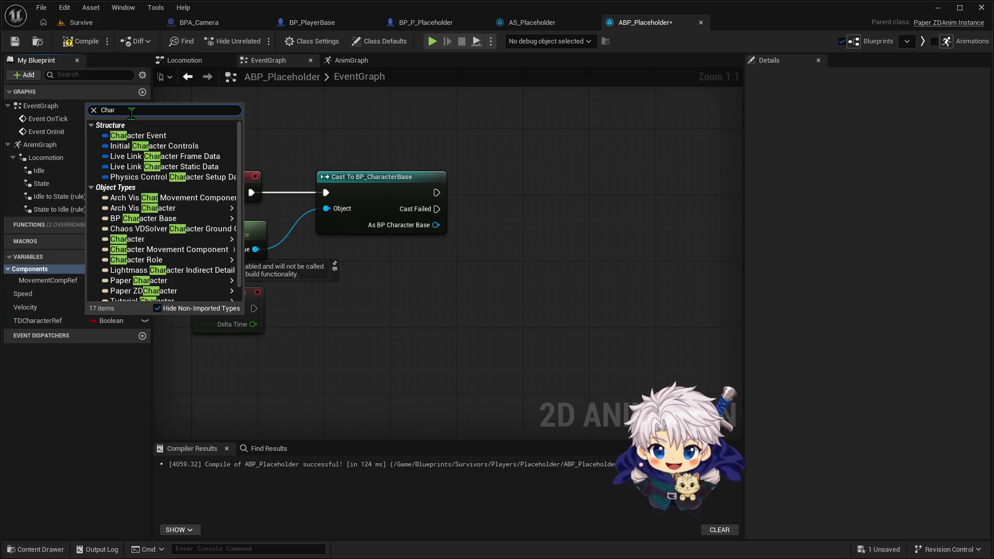
{"action": "mouse_move", "coordinate": [176, 218]}
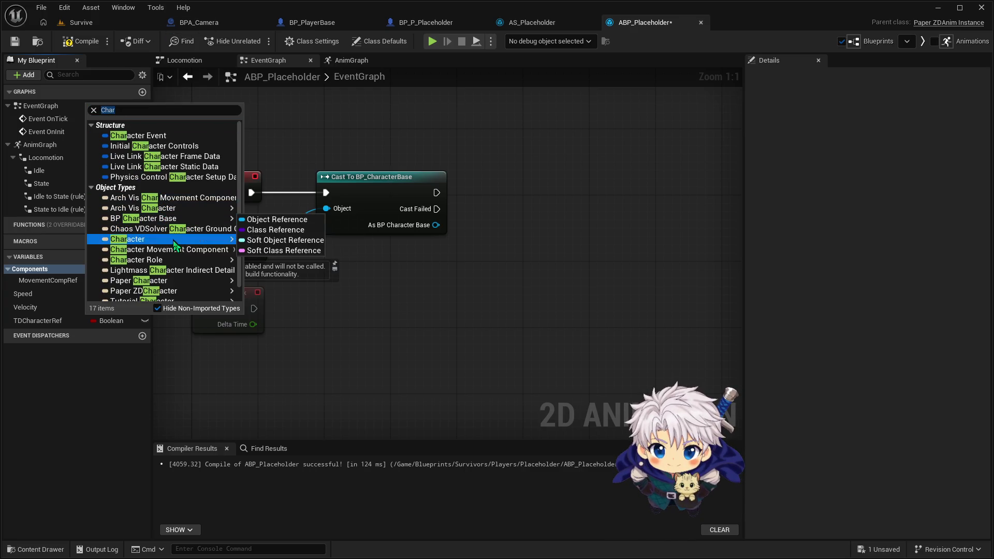
{"action": "scroll", "coordinate": [185, 279], "scroll_direction": "down", "scroll_amount": 1}
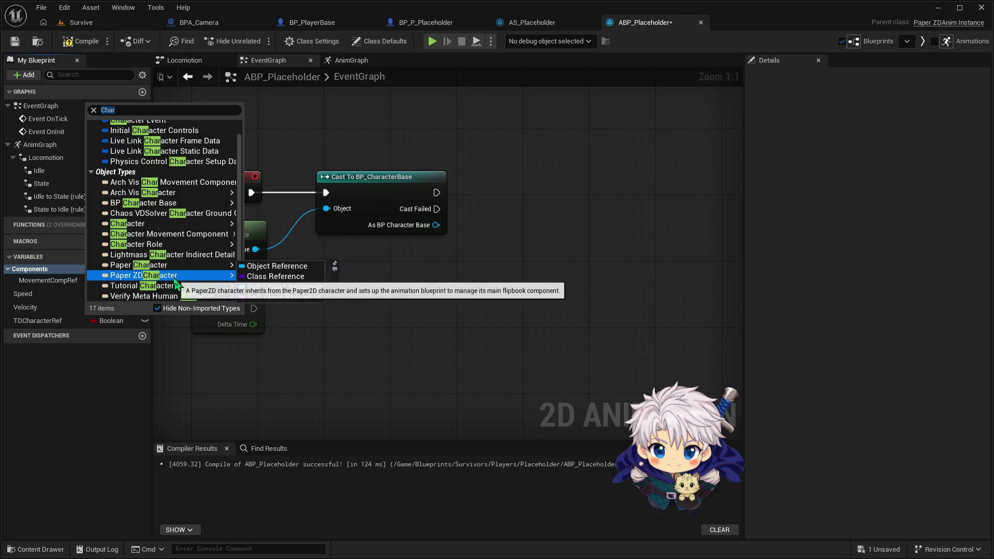
{"action": "mouse_move", "coordinate": [187, 288]}
{"action": "mouse_move", "coordinate": [218, 280]}
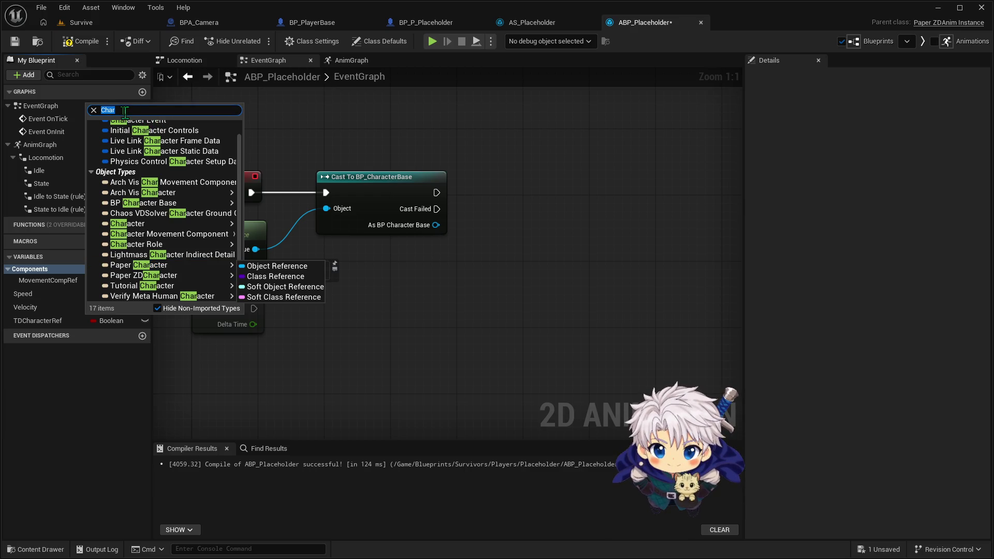
{"action": "type", "text": "BP_C"}
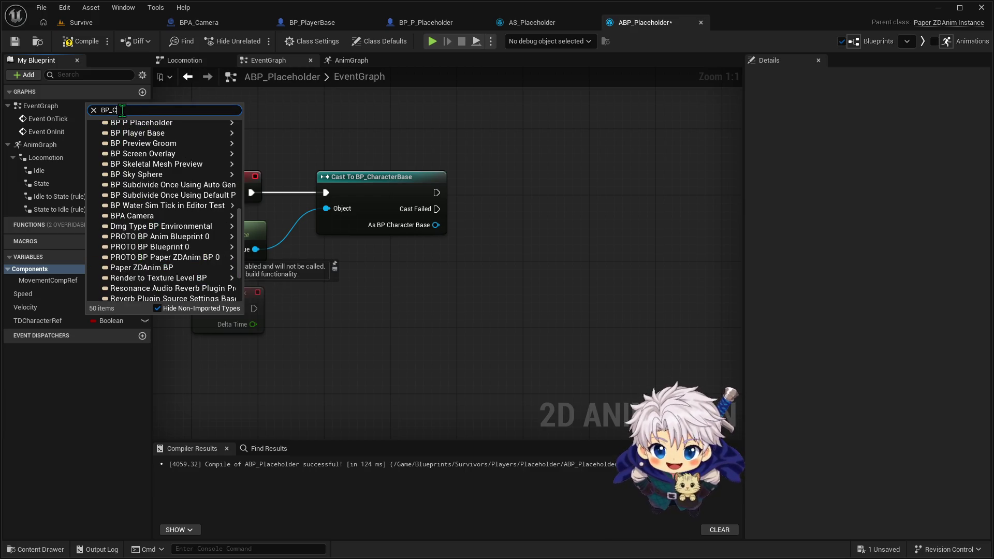
{"action": "type", "text": "ha"}
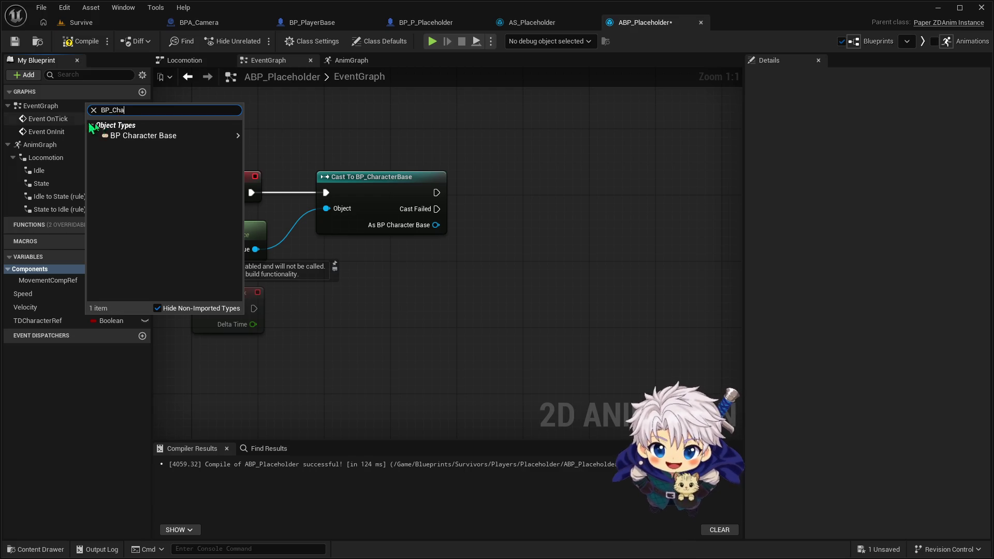
{"action": "mouse_move", "coordinate": [150, 135]}
{"action": "left_click", "coordinate": [259, 142]}
{"action": "left_click", "coordinate": [32, 321]}
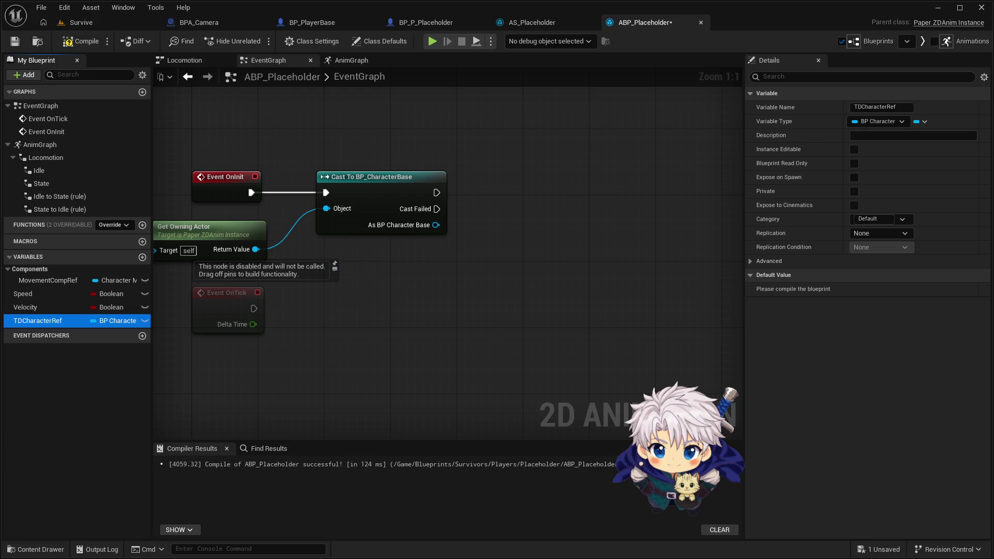
{"action": "left_click", "coordinate": [126, 308]}
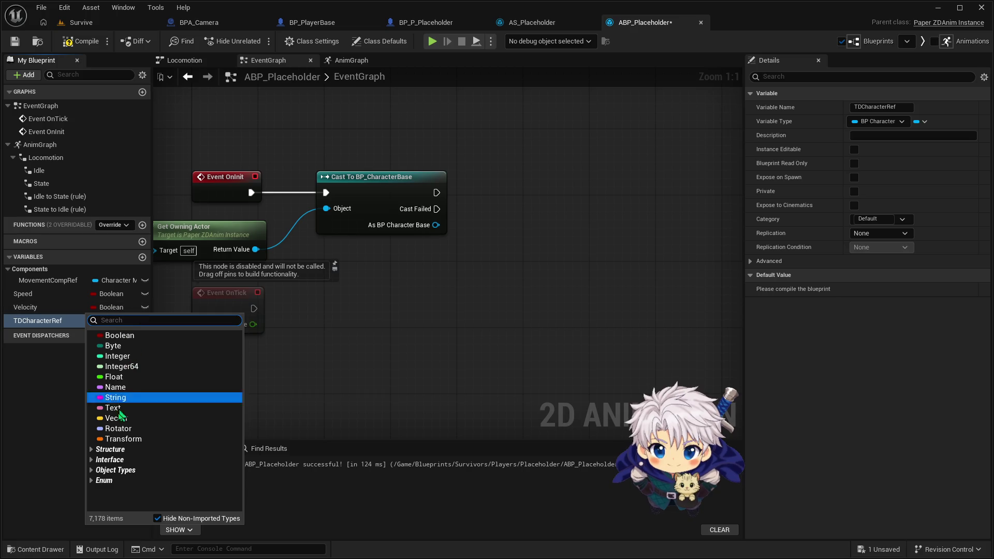
Step: Change Velocity's variable type to Vector and Speed's to Float, then compile the animation blueprint
{"action": "left_click", "coordinate": [117, 418]}
{"action": "left_click", "coordinate": [118, 295]}
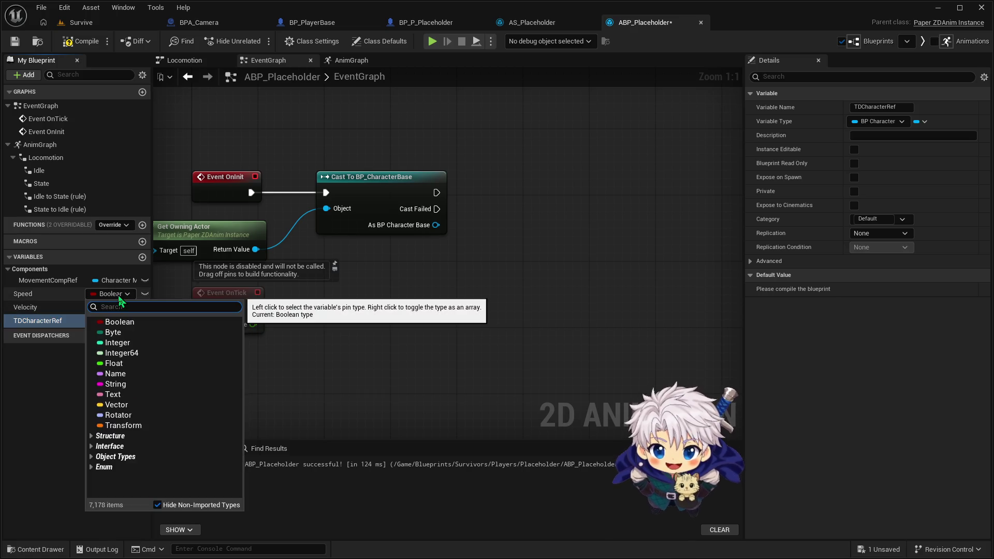
{"action": "left_click", "coordinate": [136, 364]}
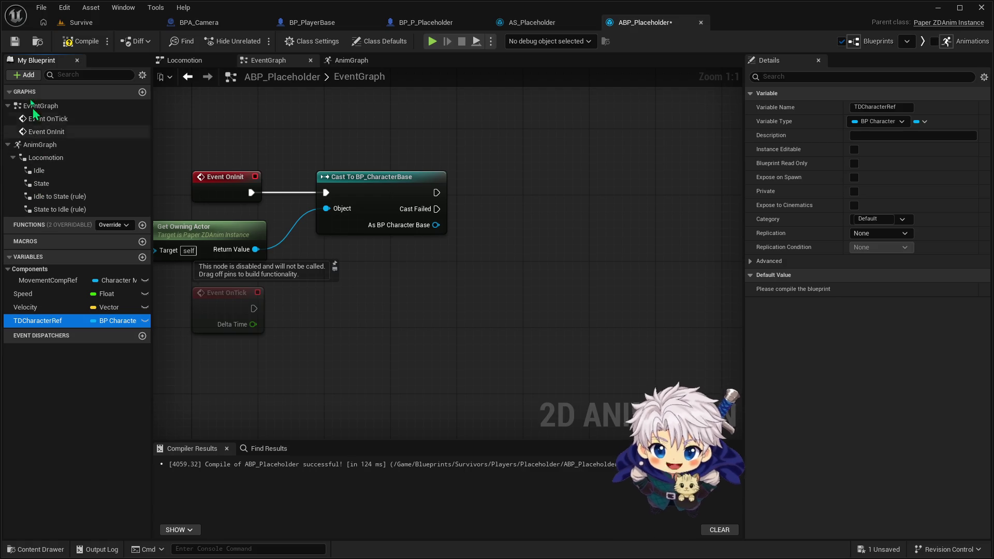
{"action": "left_click", "coordinate": [67, 42]}
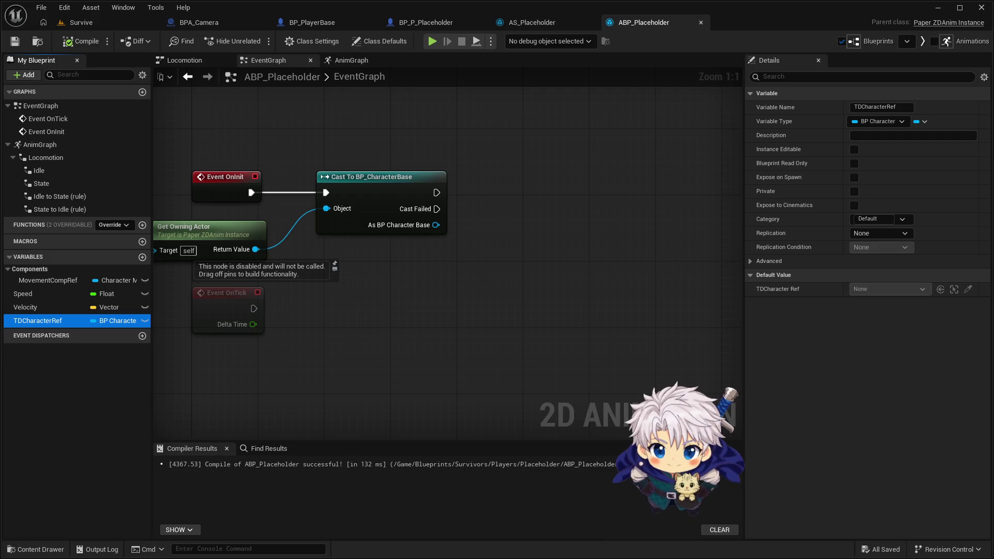
Step: Delete the Event OnTick node from the EventGraph, then switch to the BP_P_Placeholder blueprint
{"action": "left_click", "coordinate": [224, 301]}
{"action": "left_click_drag", "start_coordinate": [224, 302], "coordinate": [222, 338]}
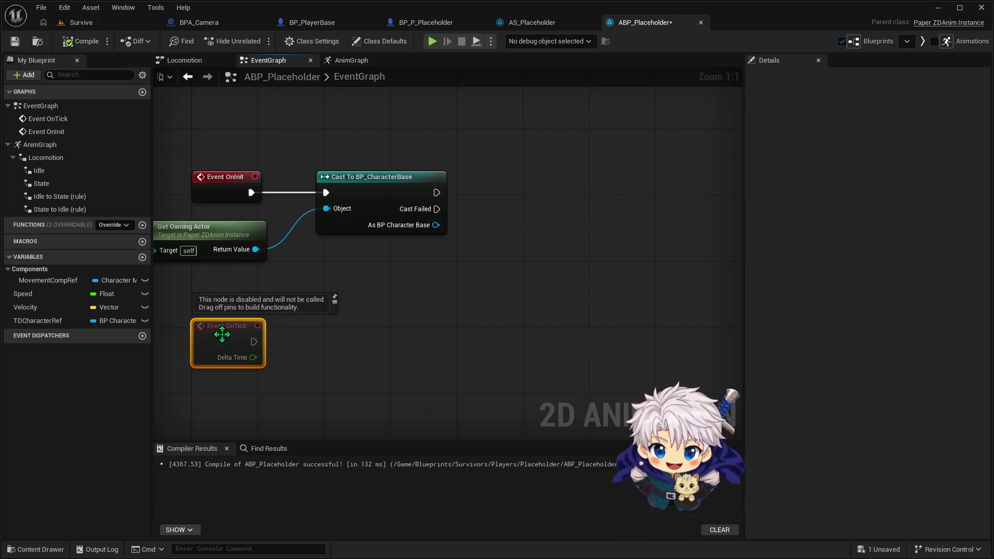
{"action": "mouse_move", "coordinate": [239, 347]}
{"action": "left_mouse_down"}
{"action": "mouse_move", "coordinate": [238, 338]}
{"action": "mouse_move", "coordinate": [233, 364]}
{"action": "mouse_move", "coordinate": [232, 344]}
{"action": "mouse_move", "coordinate": [367, 348]}
{"action": "mouse_move", "coordinate": [236, 356]}
{"action": "mouse_move", "coordinate": [283, 348]}
{"action": "mouse_move", "coordinate": [369, 356]}
{"action": "mouse_move", "coordinate": [418, 331]}
{"action": "mouse_move", "coordinate": [260, 362]}
{"action": "mouse_move", "coordinate": [304, 343]}
{"action": "mouse_move", "coordinate": [259, 345]}
{"action": "mouse_move", "coordinate": [442, 344]}
{"action": "mouse_move", "coordinate": [393, 346]}
{"action": "left_mouse_up"}
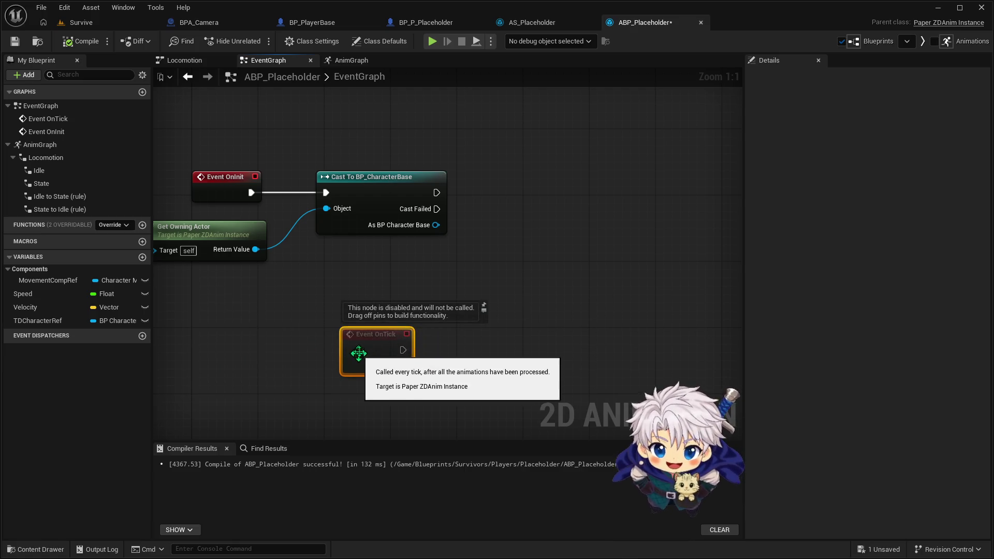
{"action": "key", "text": "Delete"}
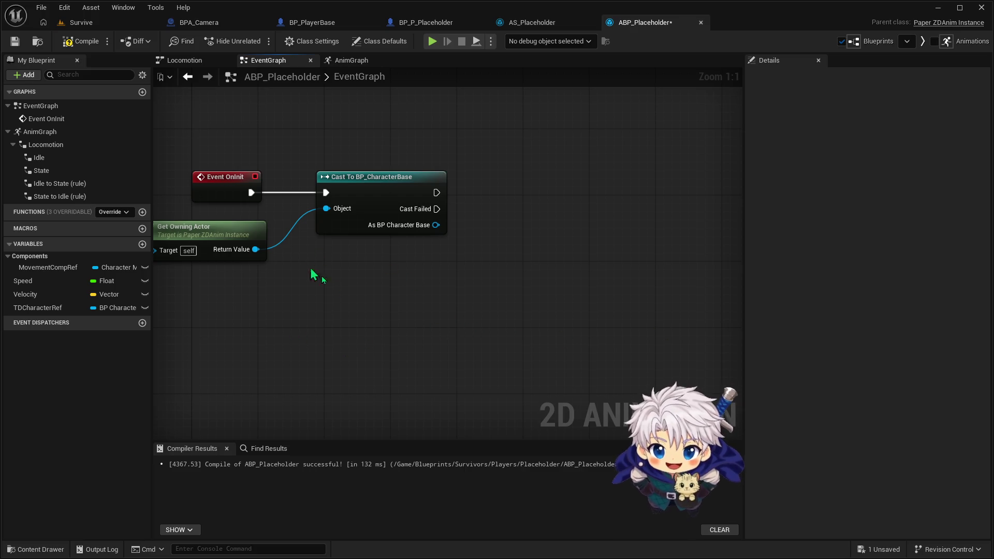
{"action": "left_click", "coordinate": [439, 26]}
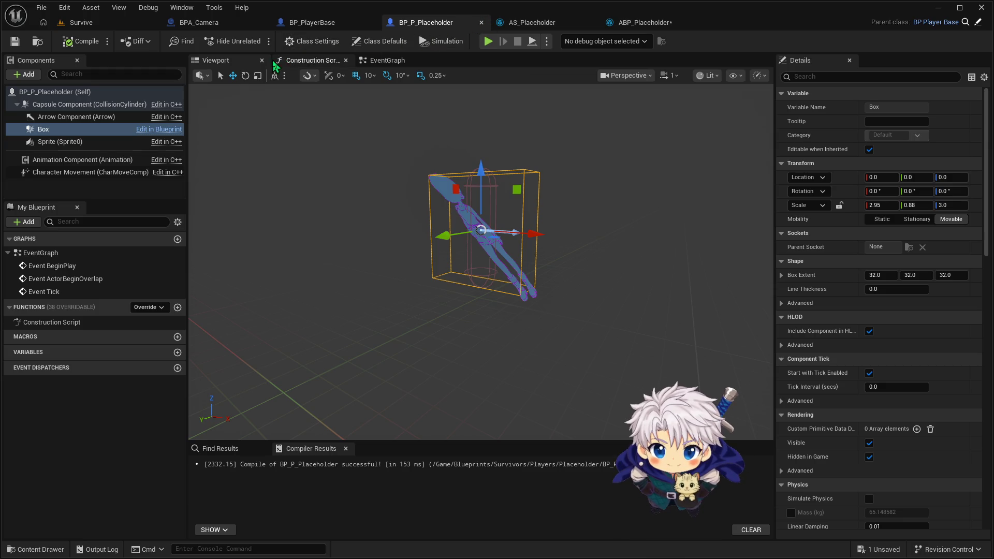
Step: Move to BP_PlayerBase's EventGraph and box-select the BeginPlay Set Timer by Event nodes
{"action": "left_click", "coordinate": [391, 61]}
{"action": "left_click", "coordinate": [312, 23]}
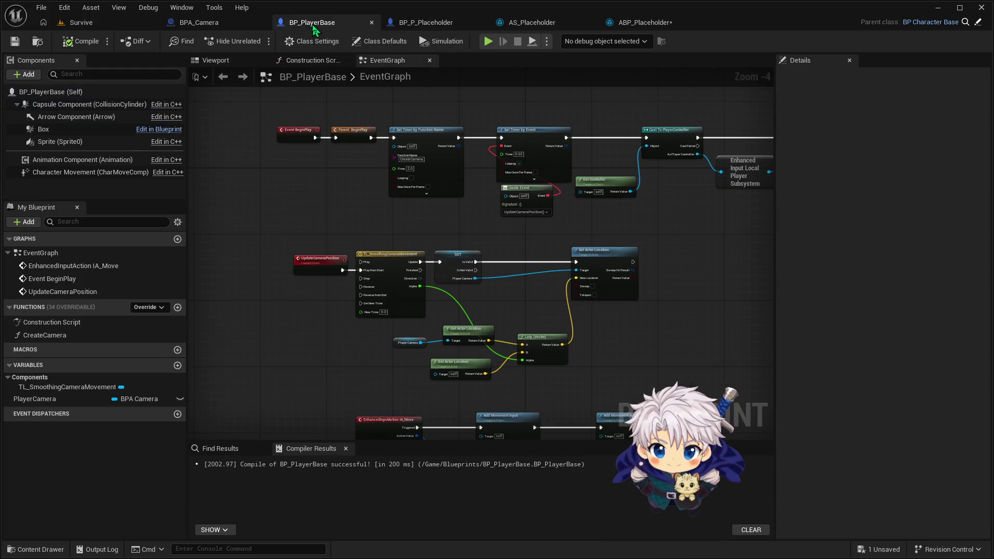
{"action": "scroll", "coordinate": [433, 166], "scroll_direction": "up", "scroll_amount": 3}
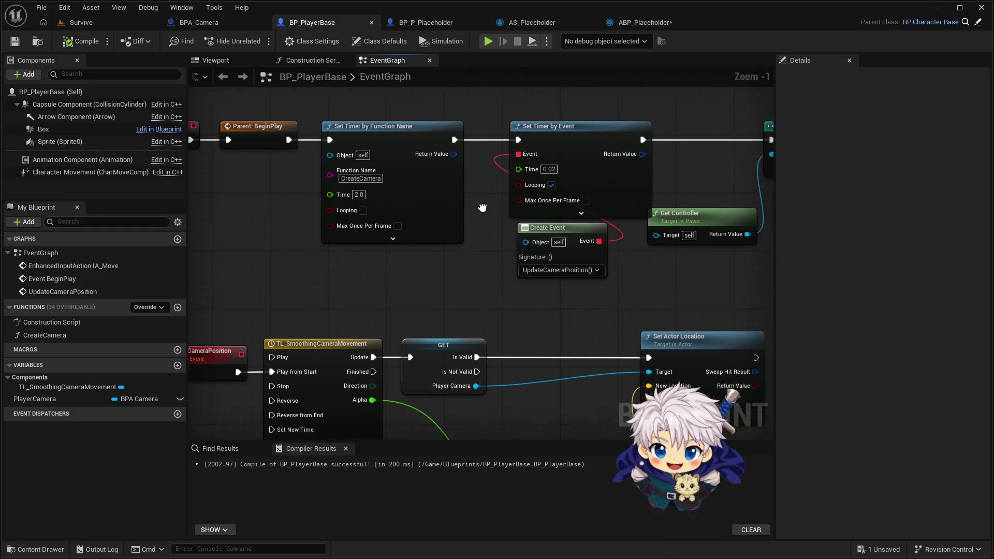
{"action": "mouse_move", "coordinate": [435, 103]}
{"action": "left_mouse_down"}
{"action": "mouse_move", "coordinate": [500, 158]}
{"action": "mouse_move", "coordinate": [633, 311]}
{"action": "mouse_move", "coordinate": [619, 315]}
{"action": "mouse_move", "coordinate": [670, 228]}
{"action": "mouse_move", "coordinate": [657, 233]}
{"action": "mouse_move", "coordinate": [728, 233]}
{"action": "left_mouse_up"}
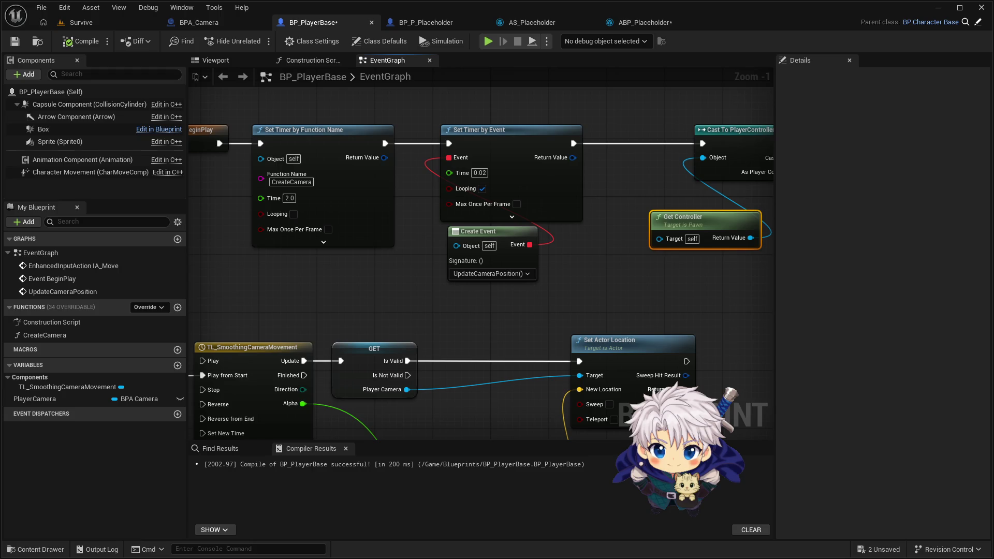
{"action": "scroll", "coordinate": [450, 299], "scroll_direction": "down", "scroll_amount": 2}
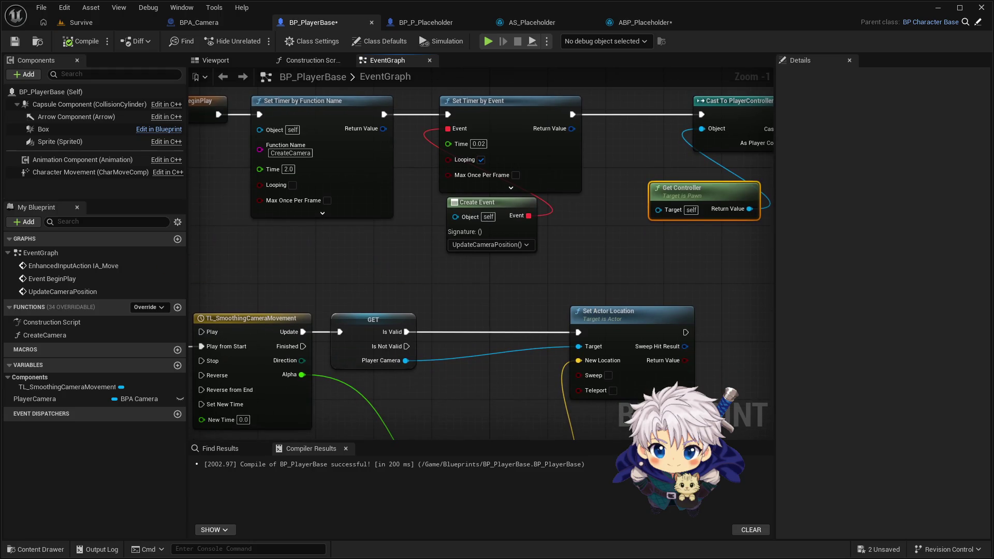